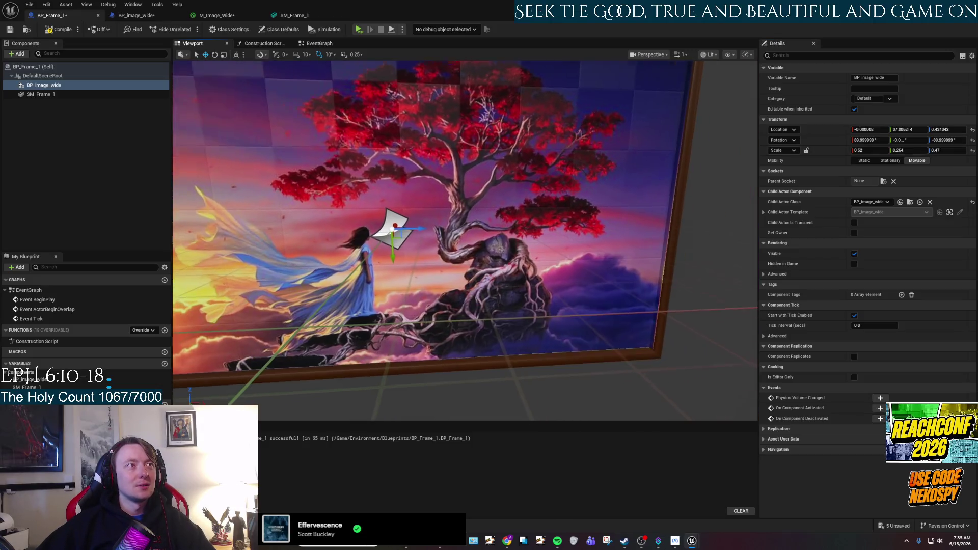
# Compile and save BP_Frame_1, then float its editor over VRTemplateMap showing the placed frame
pyautogui.scroll(-4, 465, 241)
pyautogui.moveTo(551, 264); pyautogui.dragTo(515, 265)
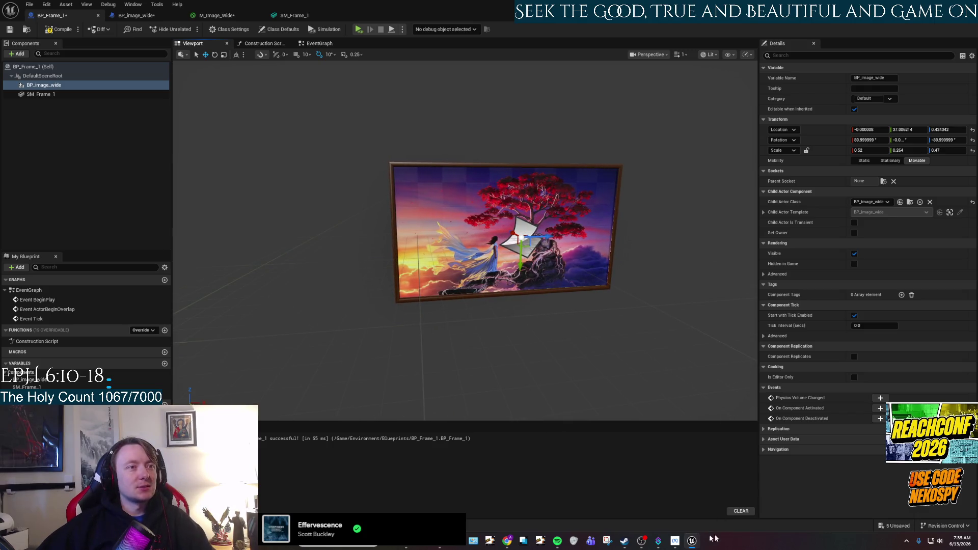
pyautogui.moveTo(647, 546)
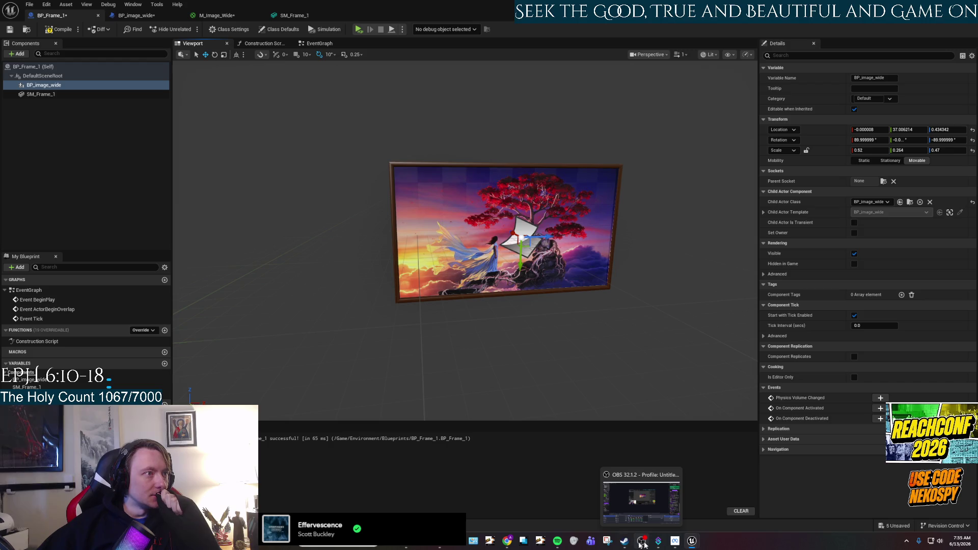
pyautogui.moveTo(515, 548)
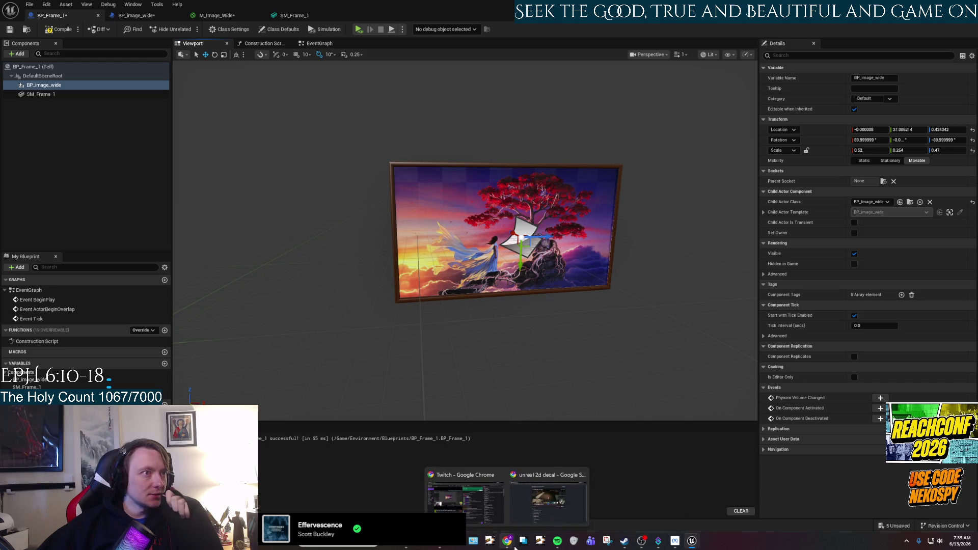
pyautogui.click(59, 29)
pyautogui.click(10, 30)
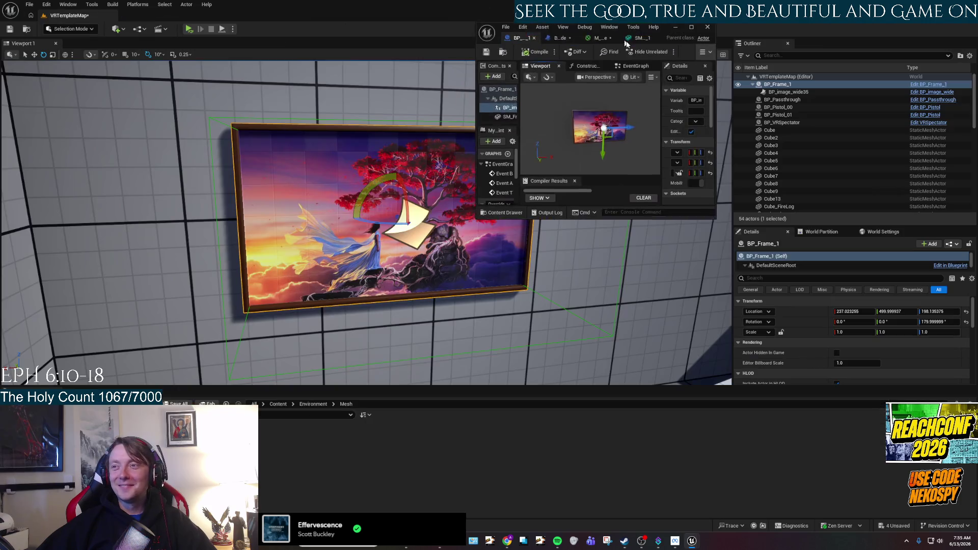
pyautogui.moveTo(631, 16); pyautogui.dragTo(631, 44)
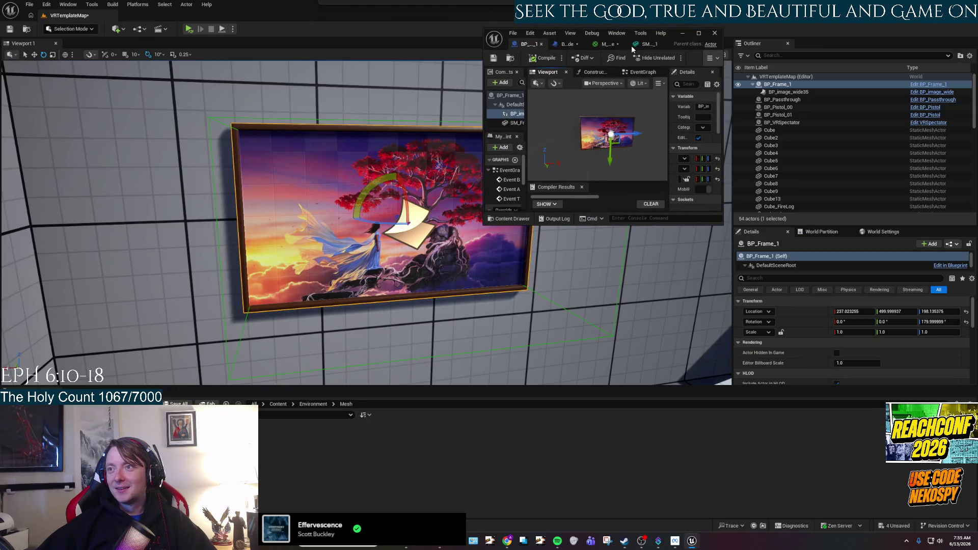
# Maximize the BP_Frame_1 editor again, then switch to the web browser
pyautogui.doubleClick(631, 44)
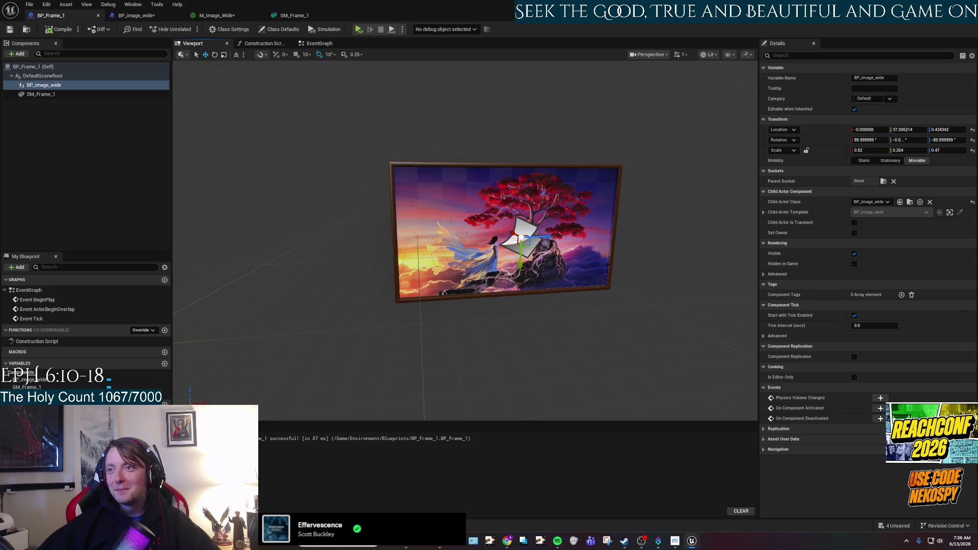
pyautogui.hotkey('alt', 'Tab')
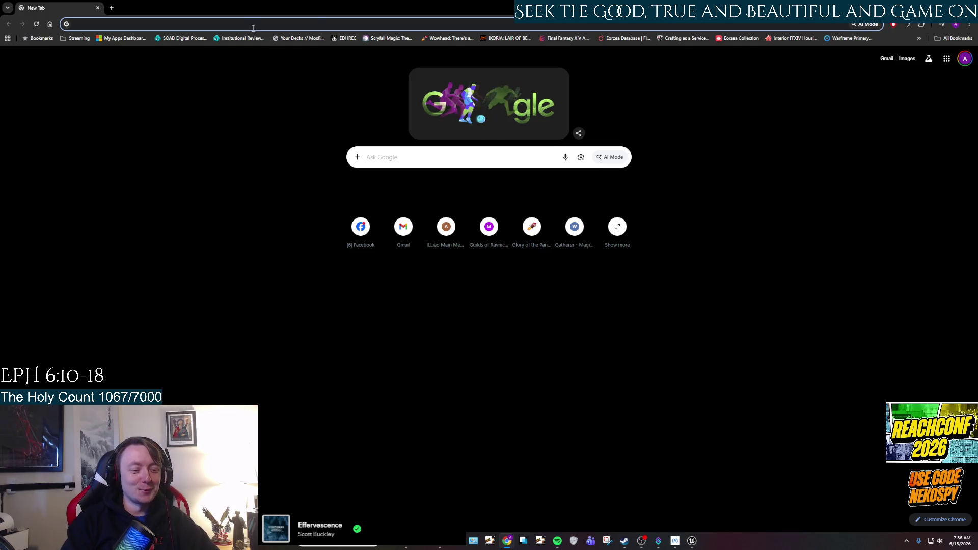
# Search Google for "ryoko's dnd" and open the AnyFlip result for Ryoko's Guide to the Yokai Realms
pyautogui.write('ryoko')
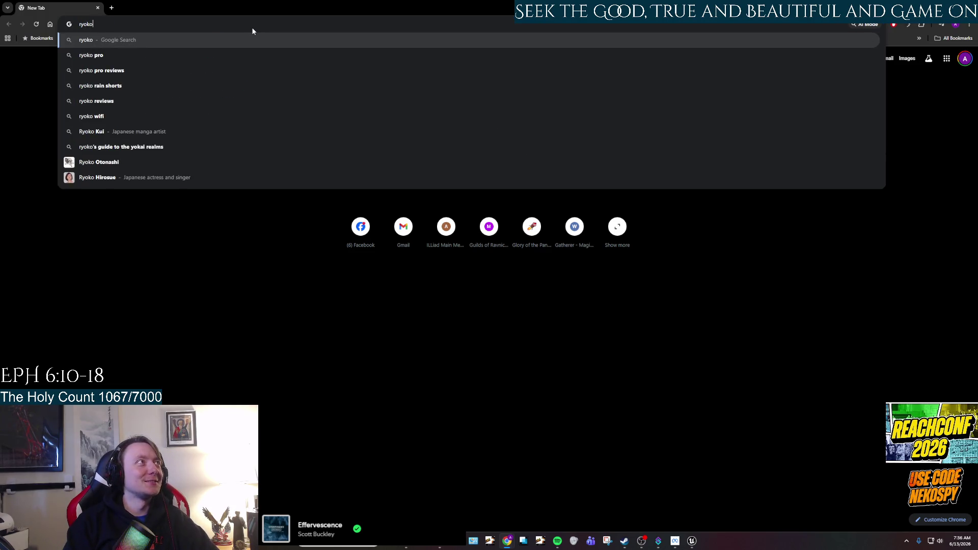
pyautogui.write("'s dnd")
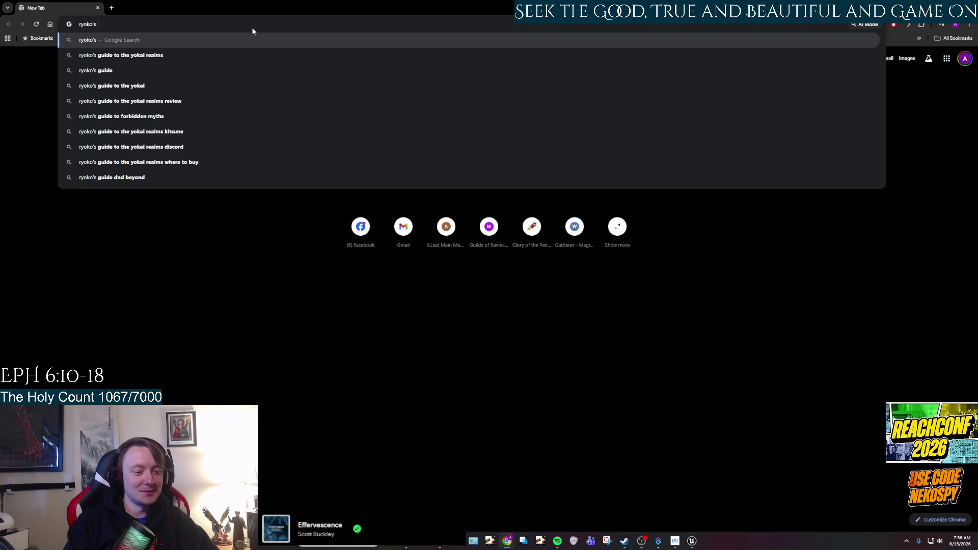
pyautogui.press('Return')
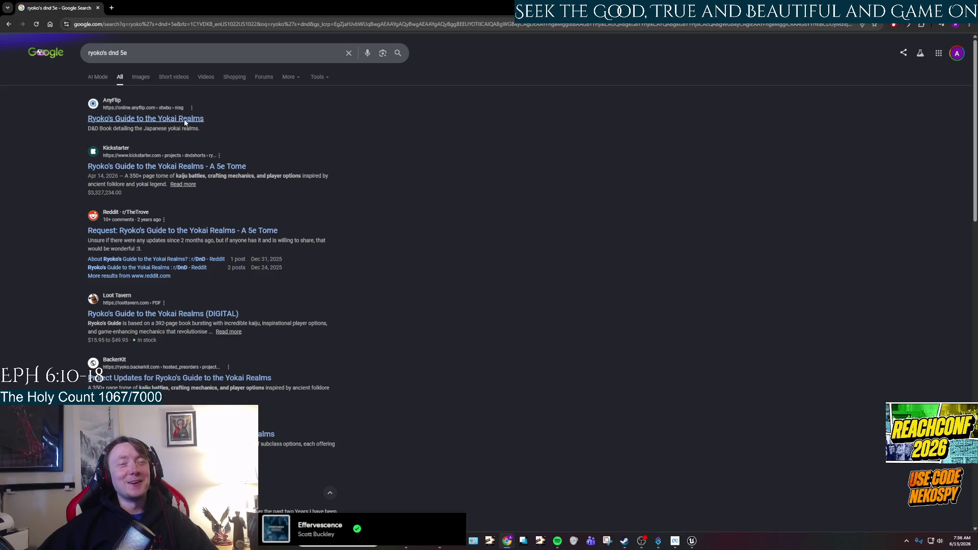
pyautogui.click(185, 121)
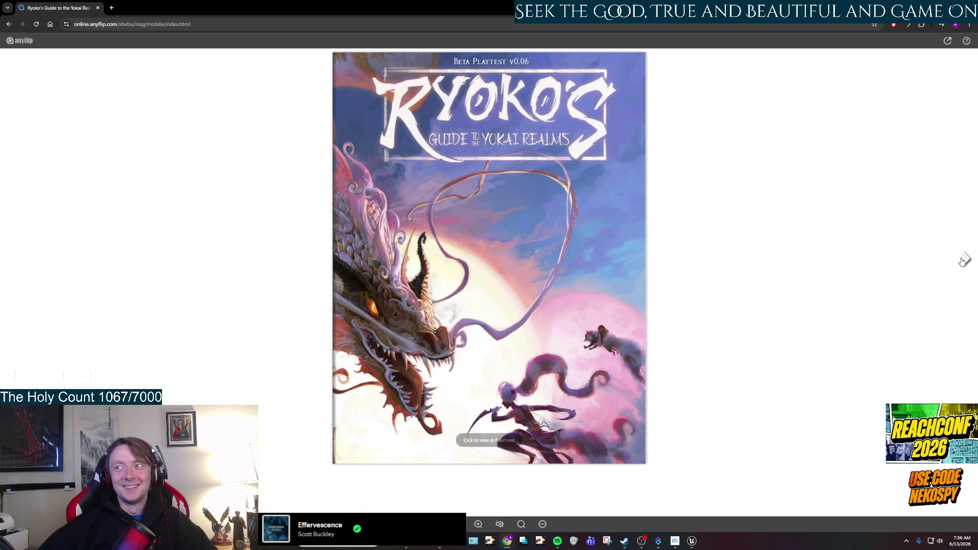
# Page from the cover through contents and Introduction to Chapter 2's Kaiju Battle Mechanics spread
pyautogui.click(962, 261)
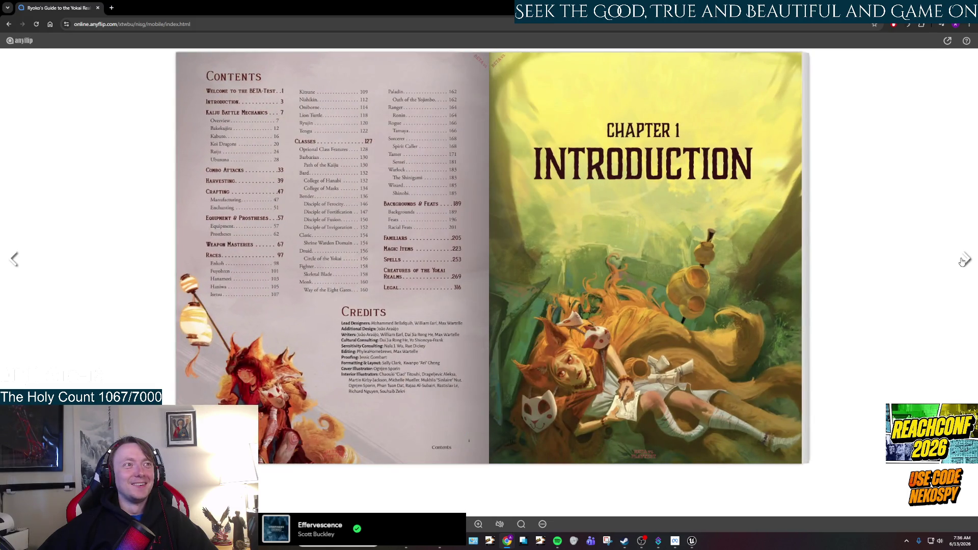
pyautogui.click(962, 261)
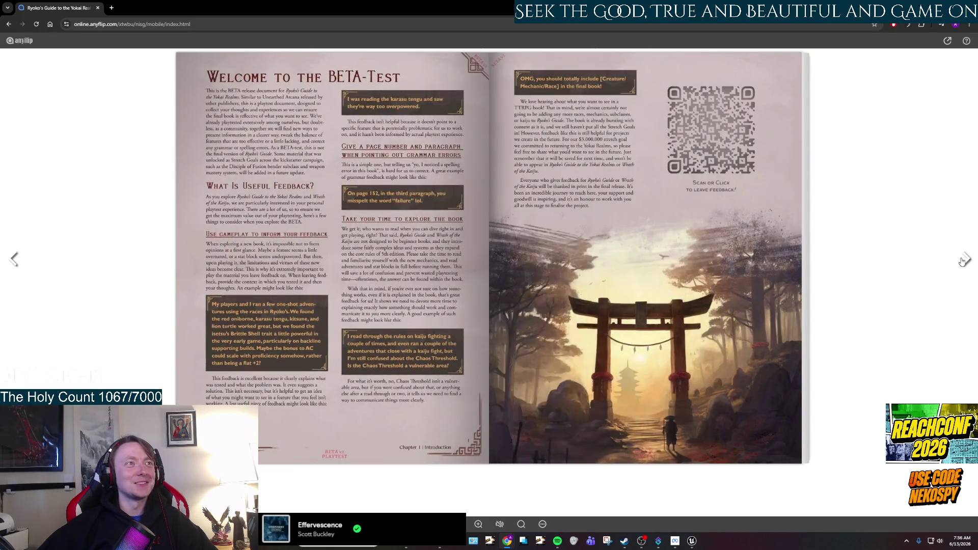
pyautogui.click(962, 261)
pyautogui.click(963, 262)
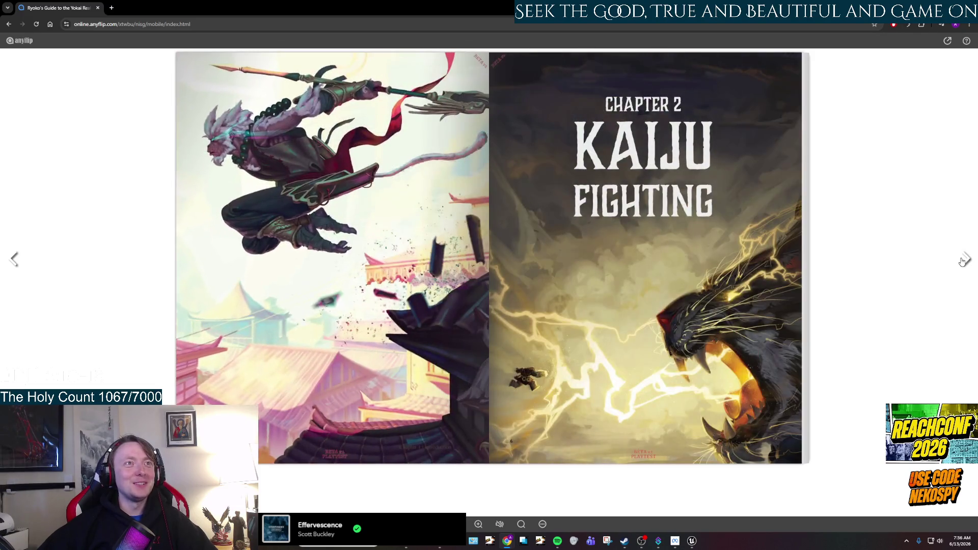
pyautogui.click(962, 261)
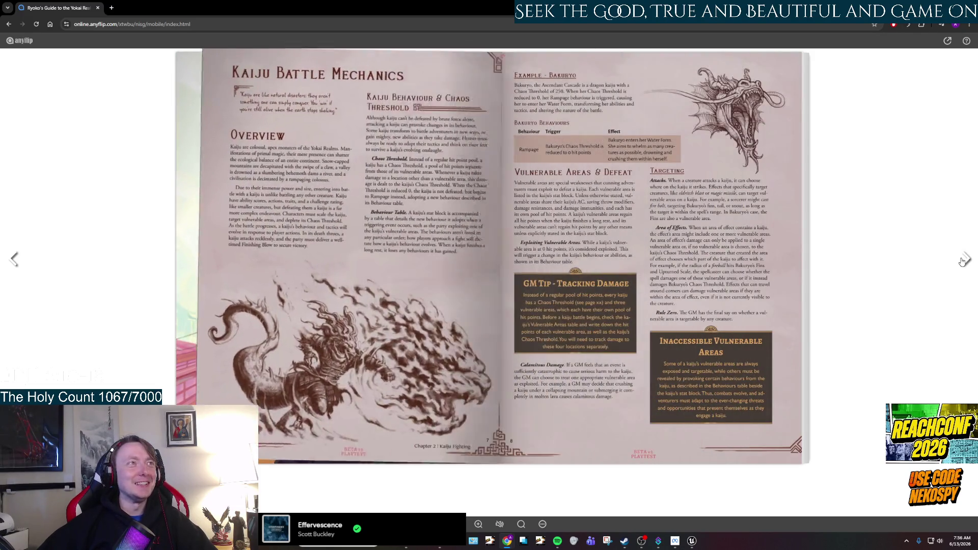
pyautogui.click(962, 261)
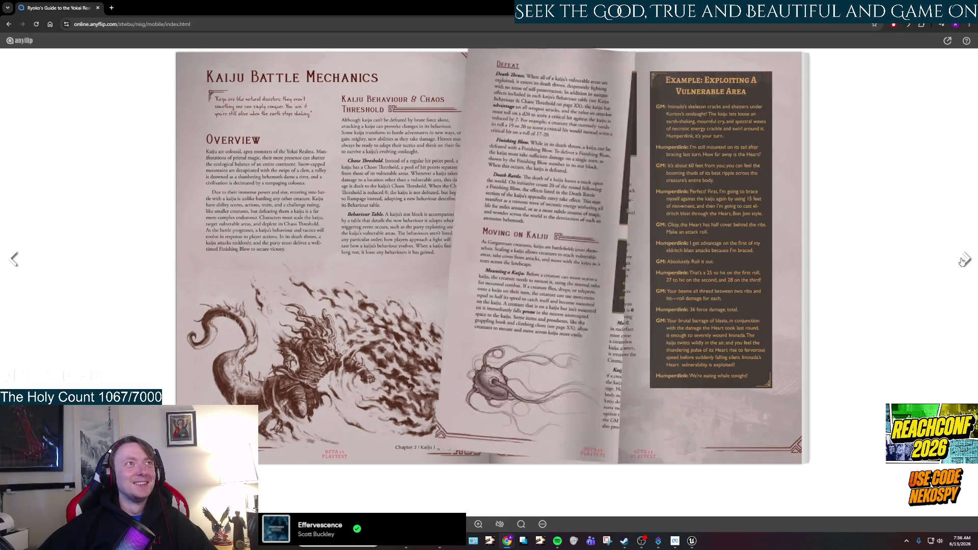
pyautogui.click(962, 261)
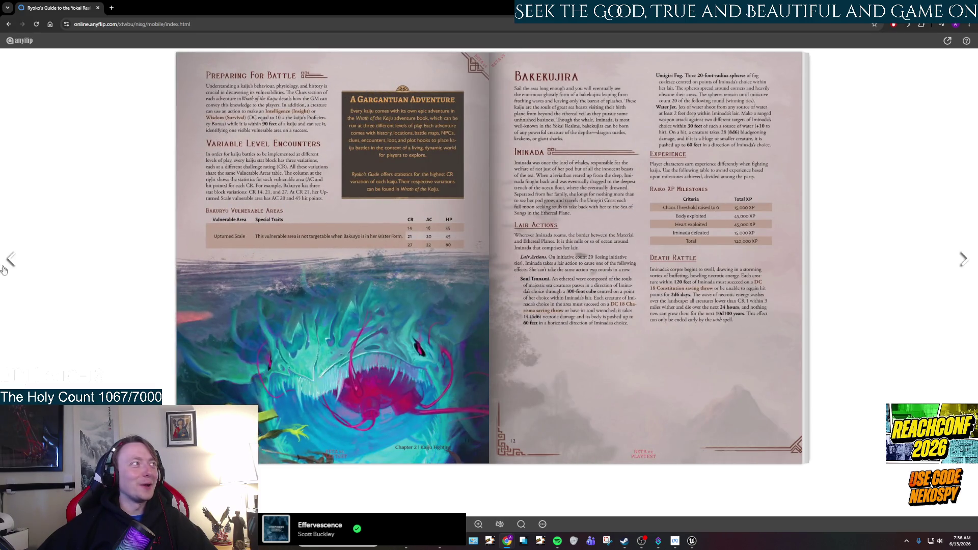
pyautogui.click(12, 260)
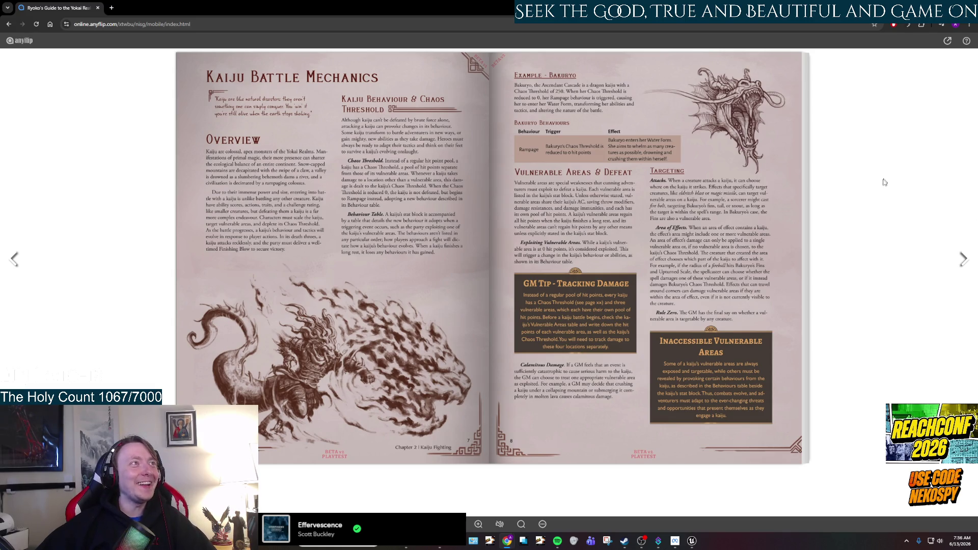
# Page on through Nomi, Koi Dragons, Bakuryo, Raiju, Raiko and Magatsuchi to Chapter 3 Combo Attacks
pyautogui.click(962, 258)
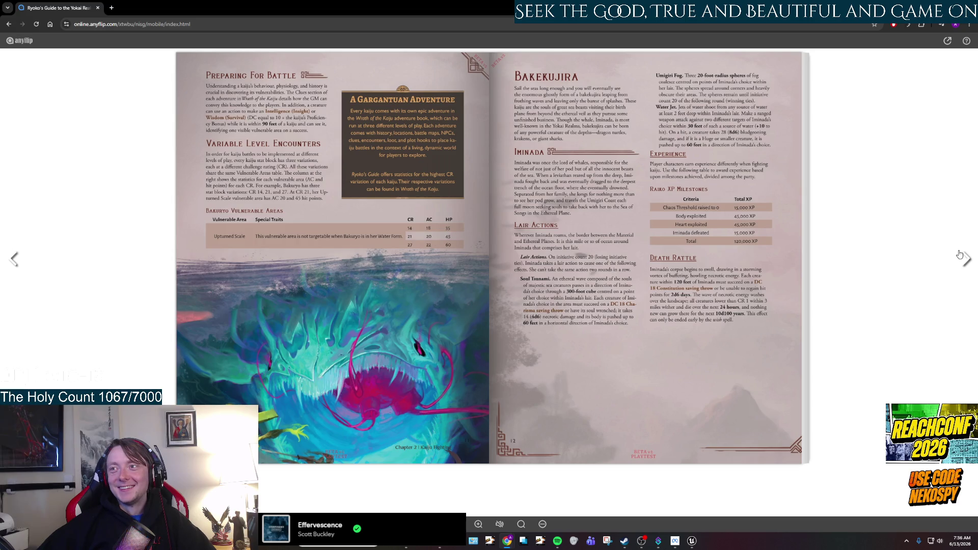
pyautogui.click(959, 255)
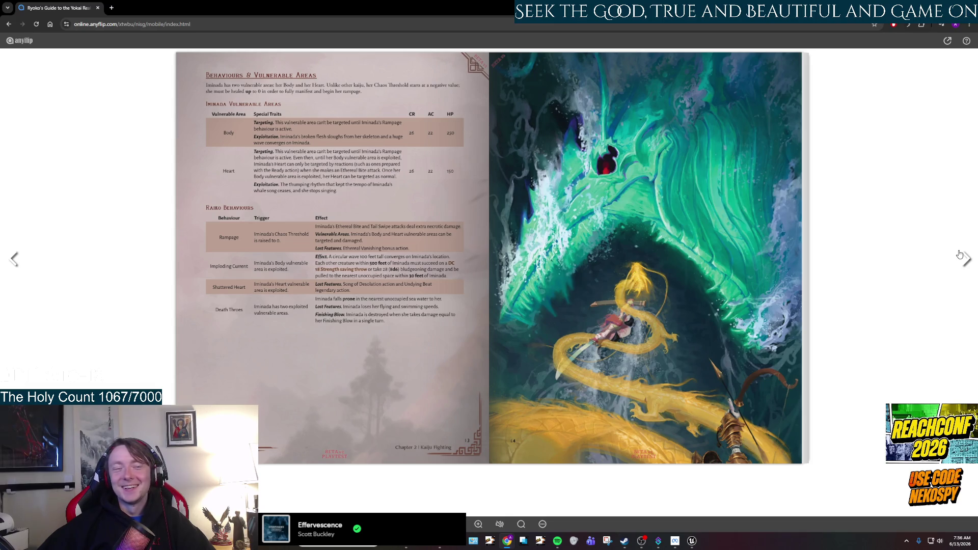
pyautogui.click(960, 254)
pyautogui.click(959, 255)
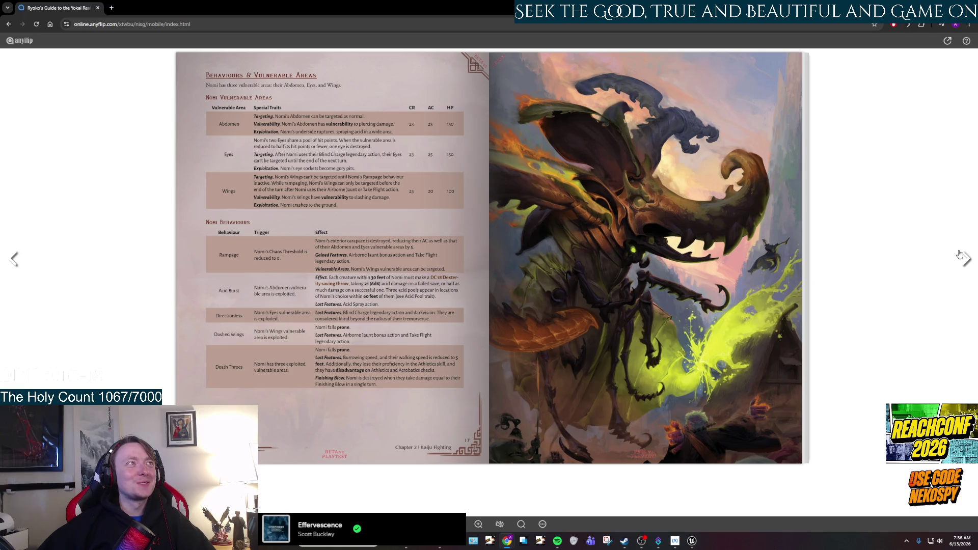
pyautogui.click(960, 254)
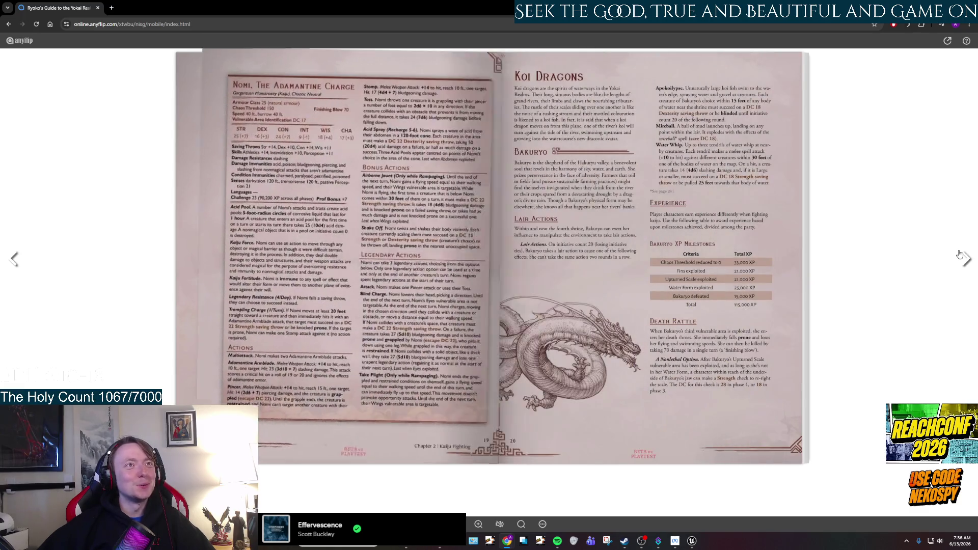
pyautogui.click(960, 255)
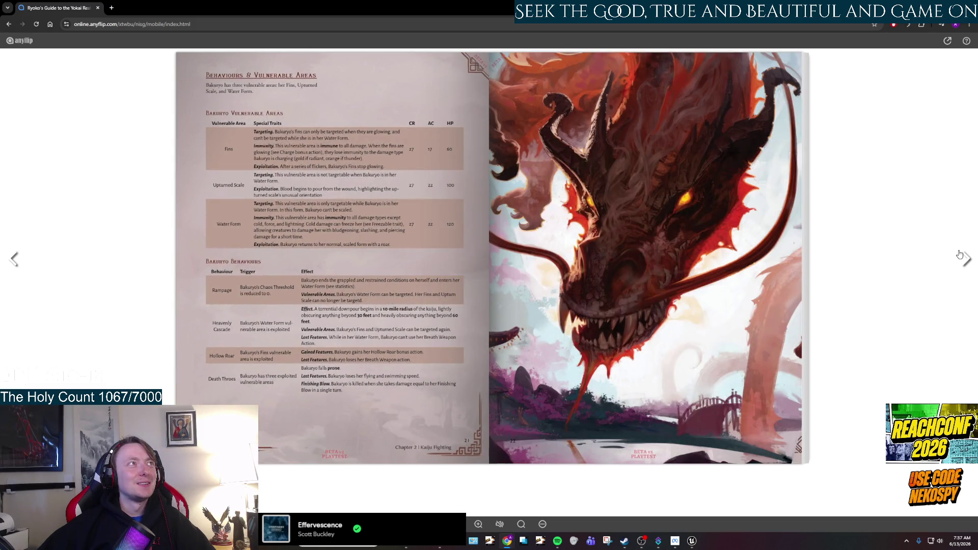
pyautogui.click(960, 255)
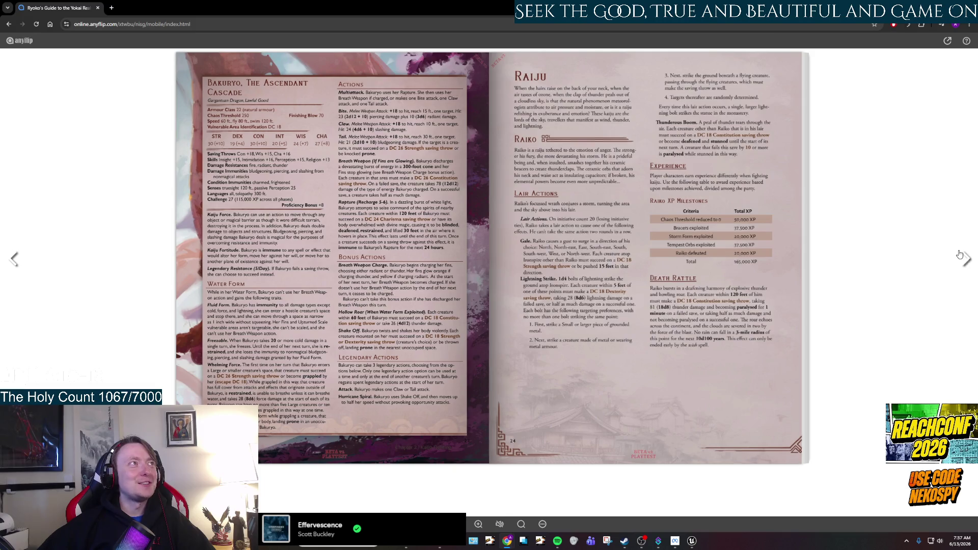
pyautogui.click(960, 254)
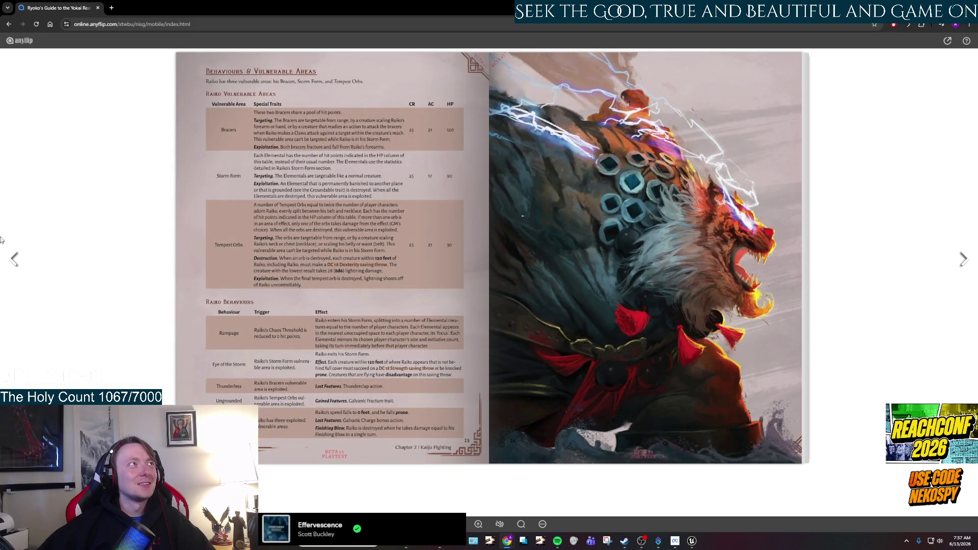
pyautogui.click(12, 258)
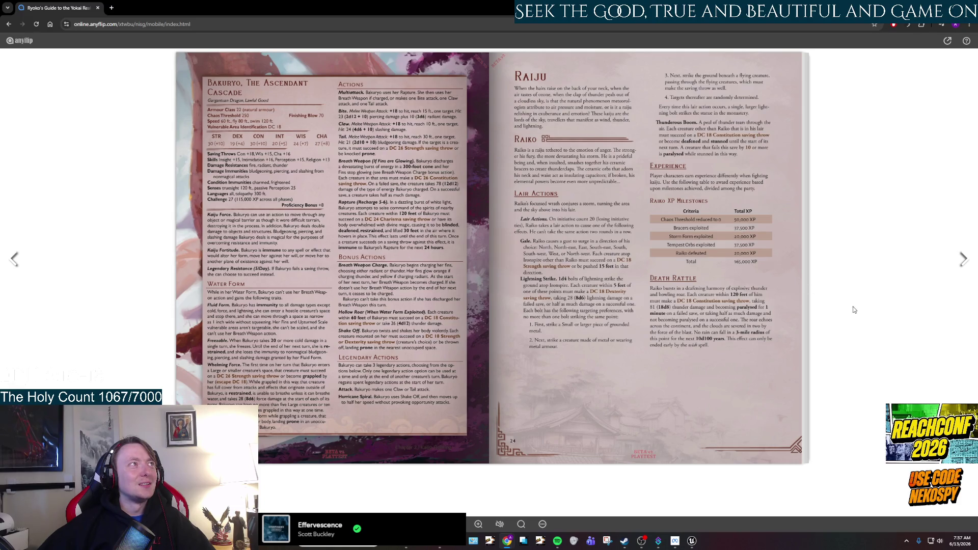
pyautogui.click(964, 265)
pyautogui.click(964, 265)
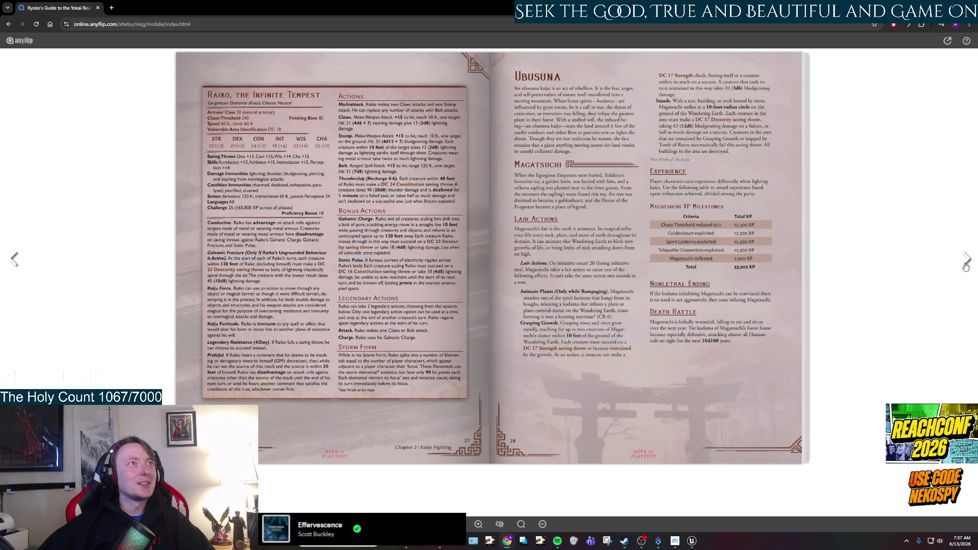
pyautogui.click(965, 265)
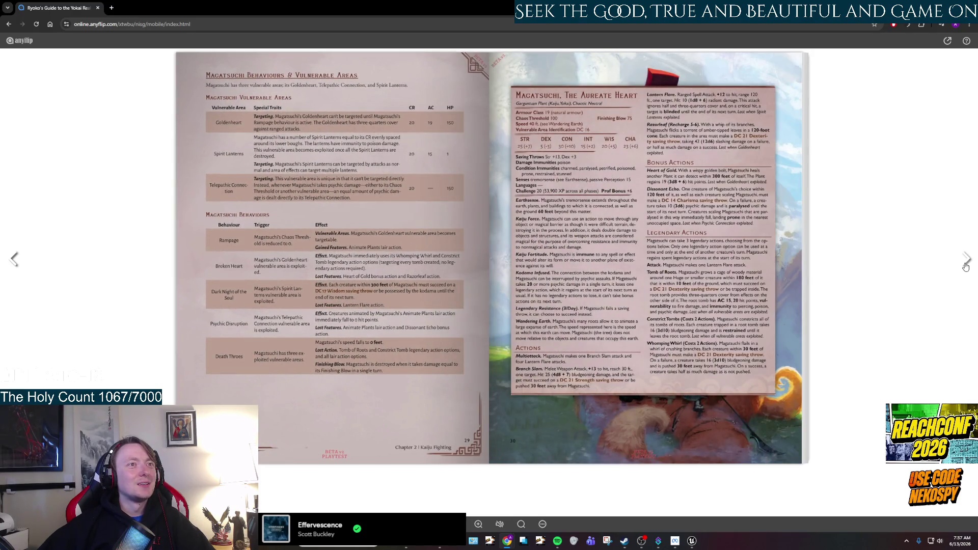
pyautogui.click(964, 265)
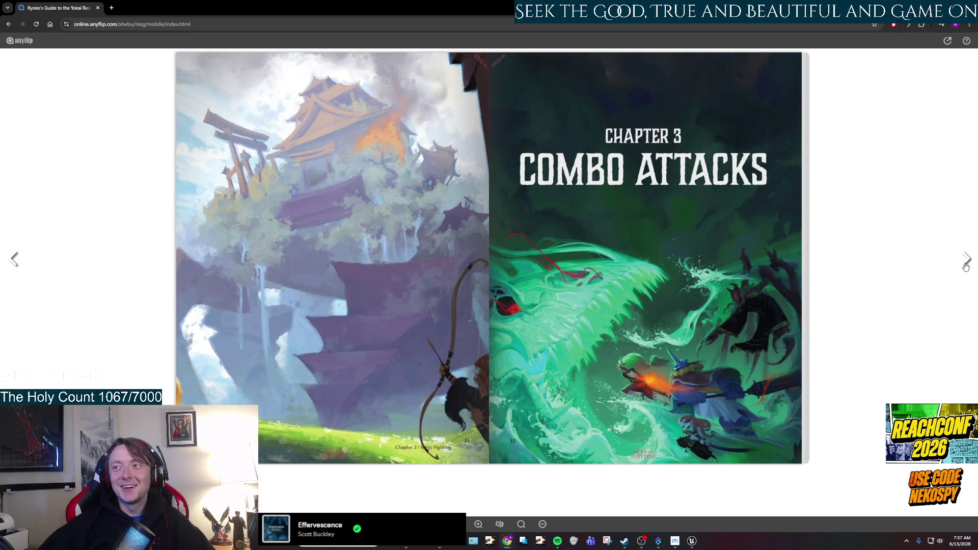
# Page through Spellcasting Combos, Harvesting, Crafting, Enchanting, new weapons and the Types of Prostheses spread
pyautogui.click(964, 265)
pyautogui.click(964, 265)
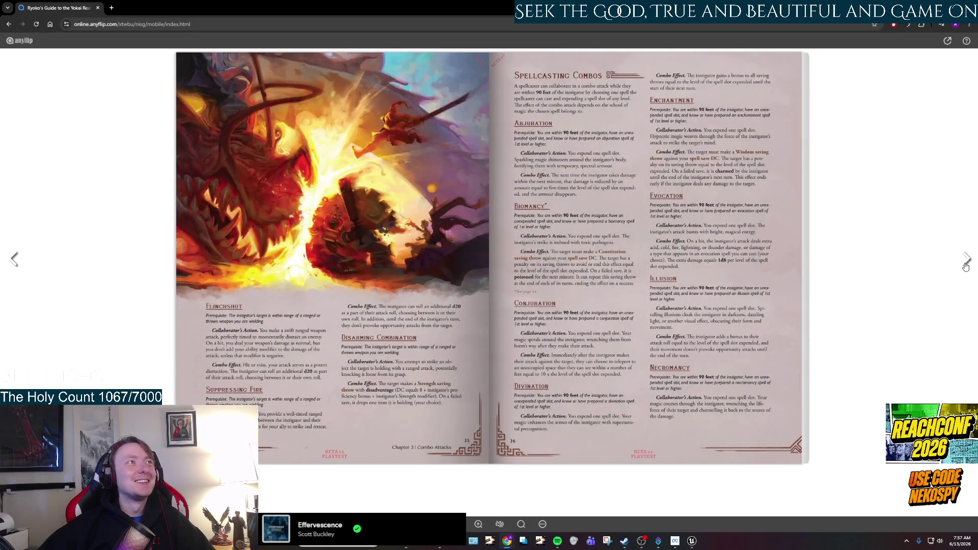
pyautogui.click(966, 265)
pyautogui.click(966, 265)
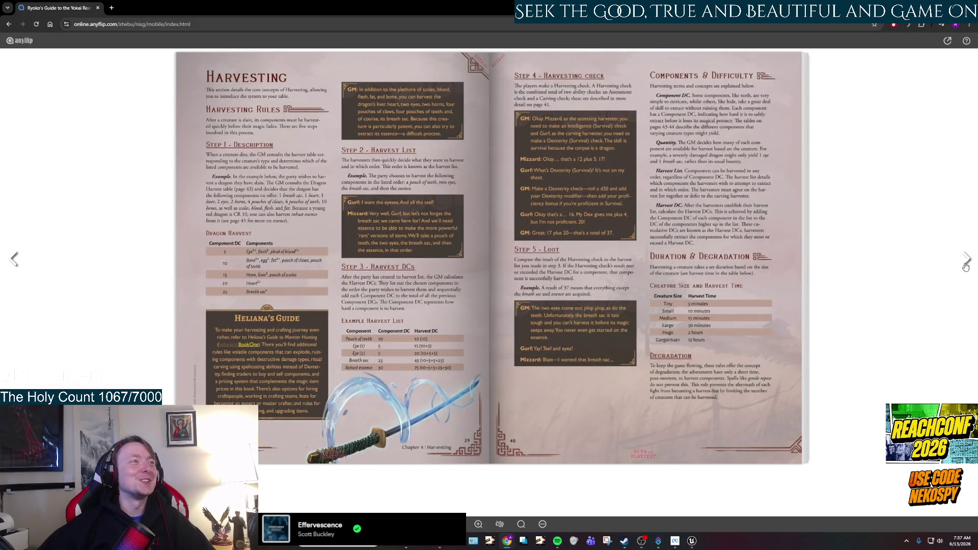
pyautogui.click(965, 265)
pyautogui.click(966, 265)
pyautogui.click(966, 264)
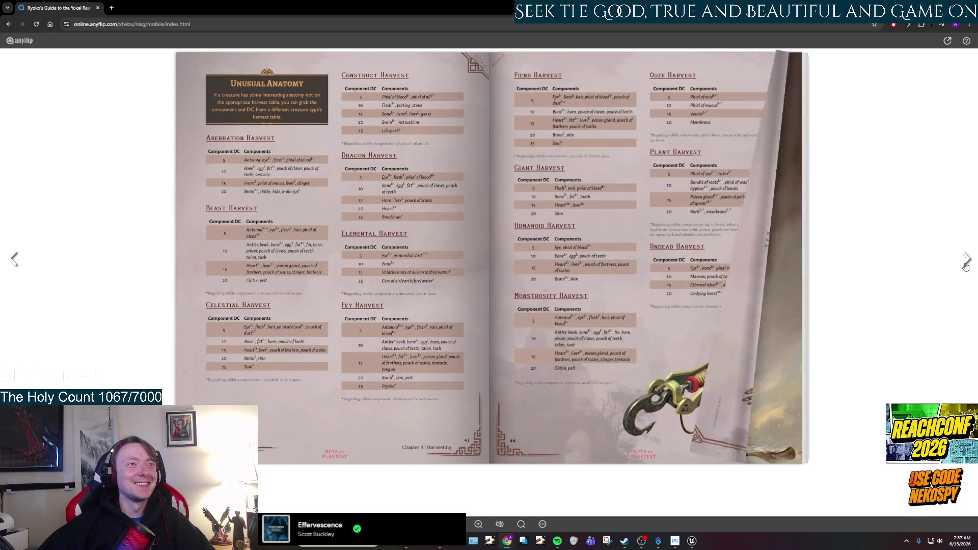
pyautogui.click(965, 265)
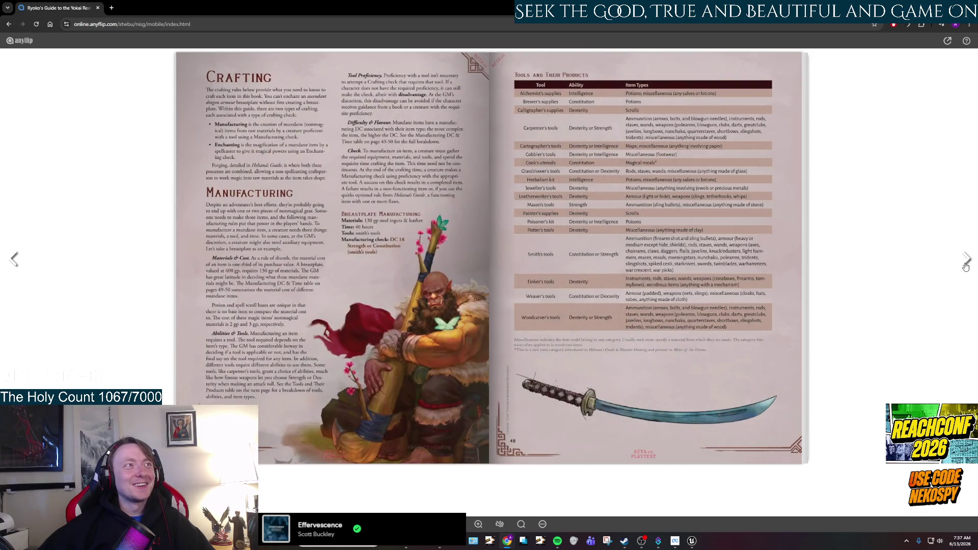
pyautogui.click(966, 265)
pyautogui.click(966, 265)
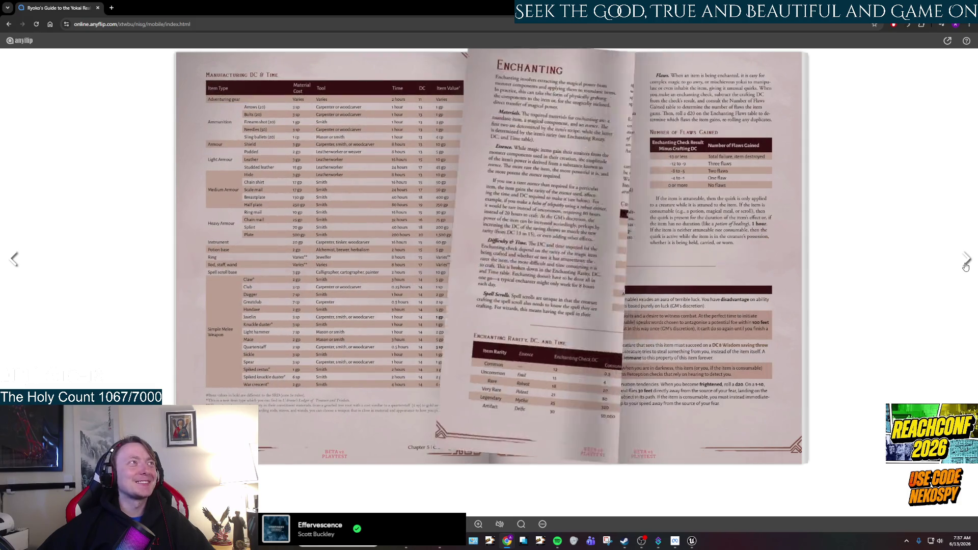
pyautogui.click(966, 265)
pyautogui.click(966, 265)
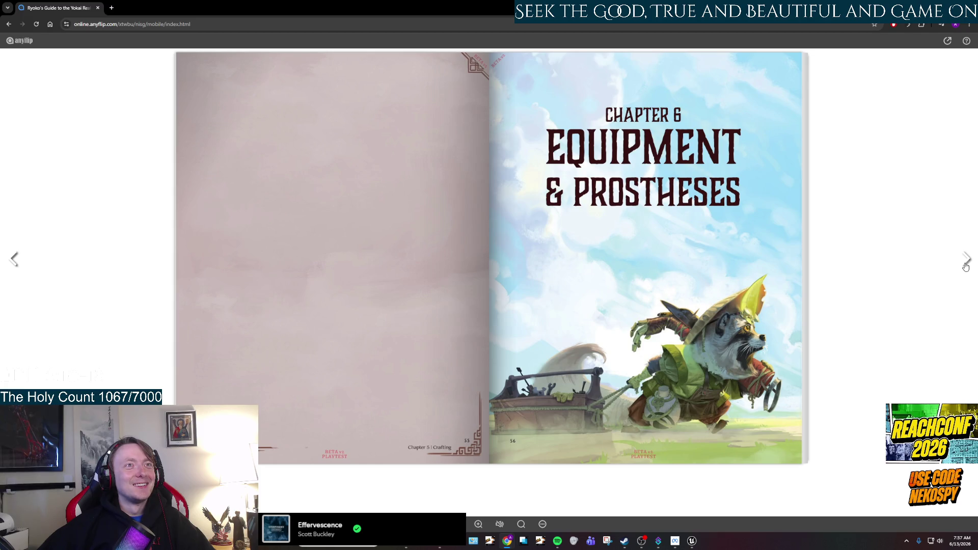
pyautogui.click(966, 265)
pyautogui.click(965, 265)
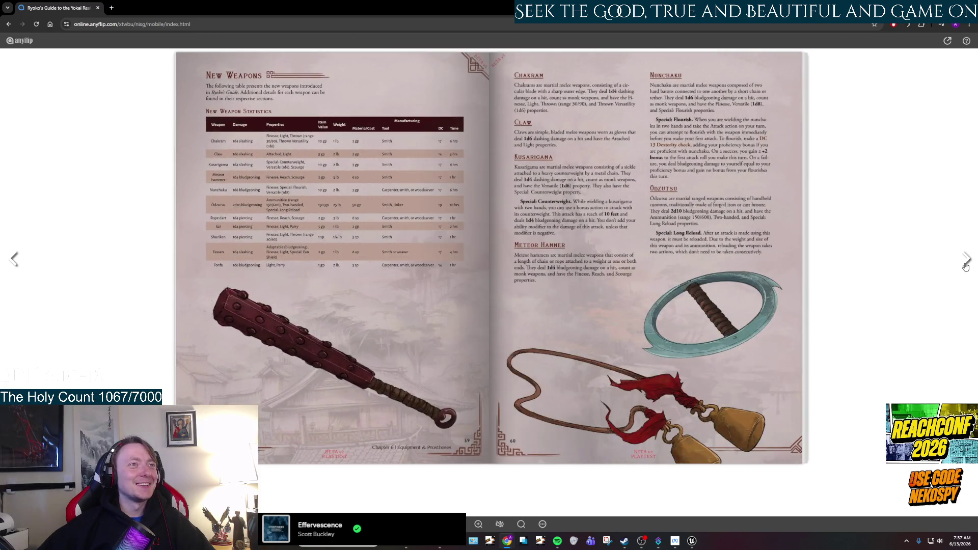
pyautogui.click(966, 264)
pyautogui.click(965, 265)
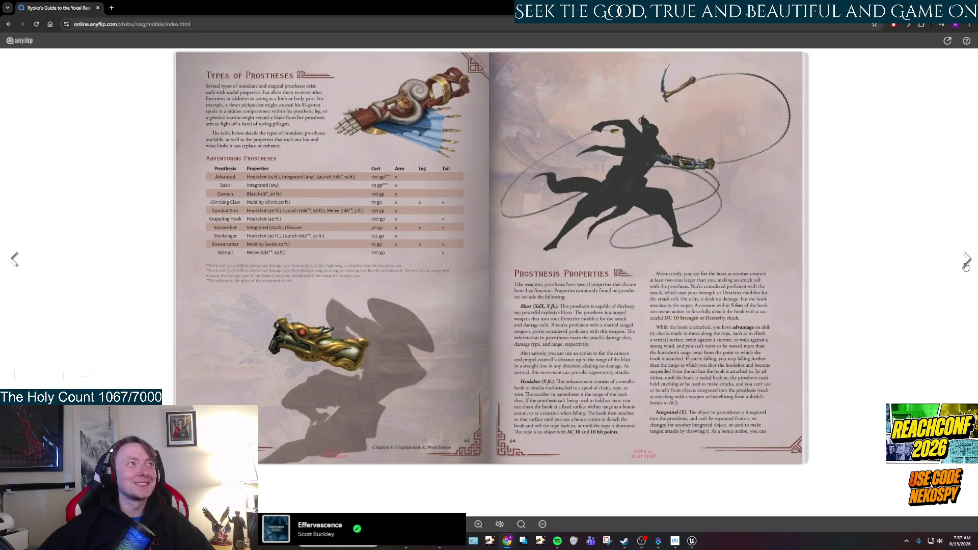
# Page through the Chapter 7 Weapon Masteries pages, from Ammunition to Shield Mastery
pyautogui.click(965, 265)
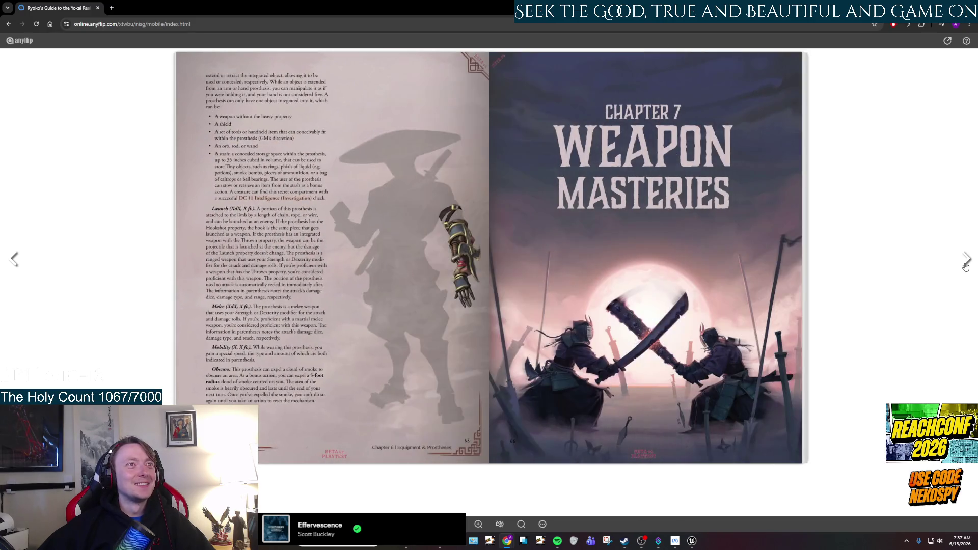
pyautogui.click(965, 264)
pyautogui.click(965, 265)
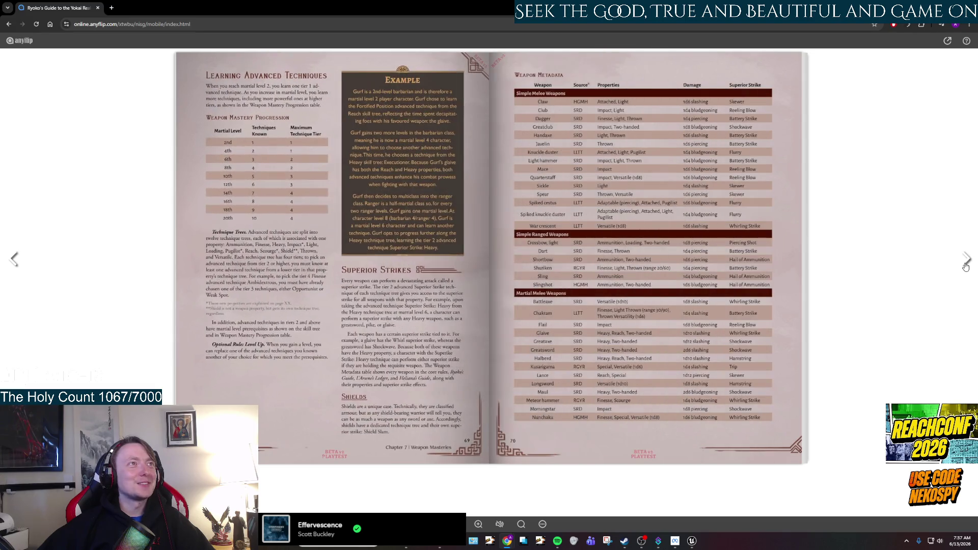
pyautogui.click(966, 265)
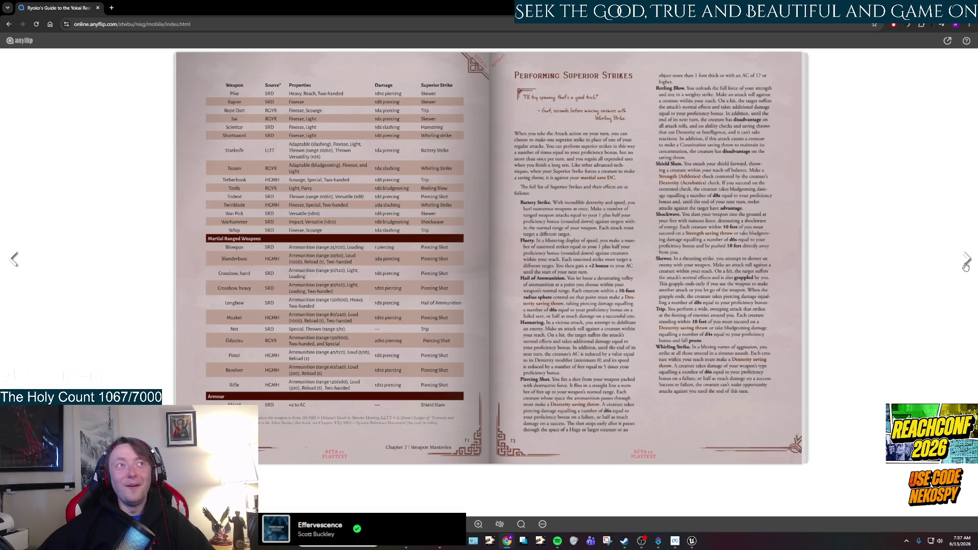
pyautogui.click(965, 265)
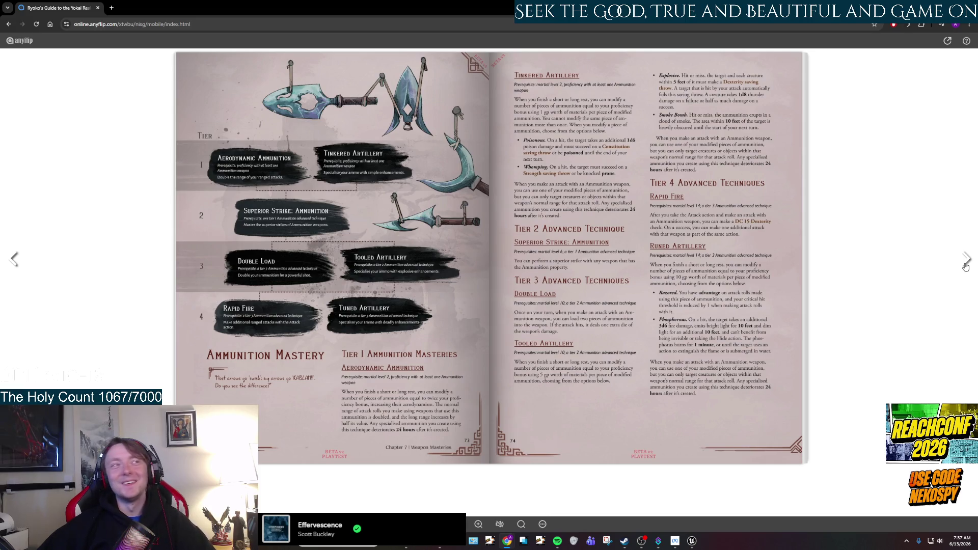
pyautogui.click(966, 265)
pyautogui.click(966, 265)
pyautogui.click(966, 265)
pyautogui.click(965, 265)
pyautogui.click(966, 265)
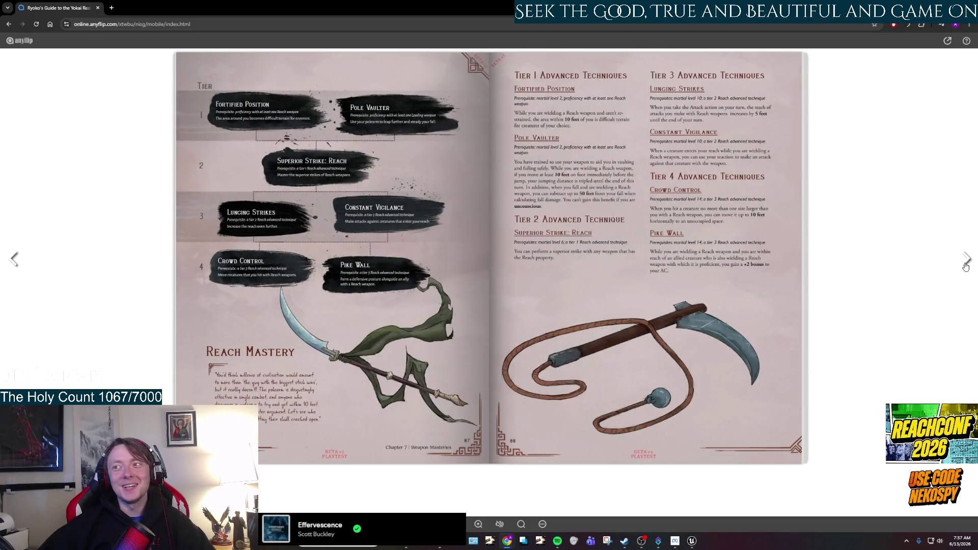
pyautogui.click(966, 265)
pyautogui.click(966, 265)
pyautogui.click(965, 265)
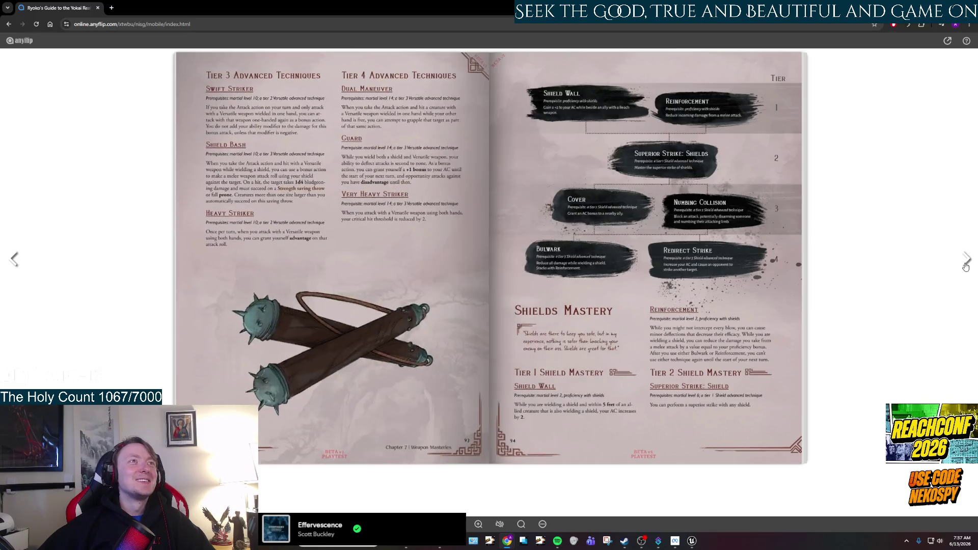
# Page through the Chapter 8 Races, from Enkoh and Kitsune to Oniborne, Ryujin and Tengu
pyautogui.click(964, 266)
pyautogui.click(963, 267)
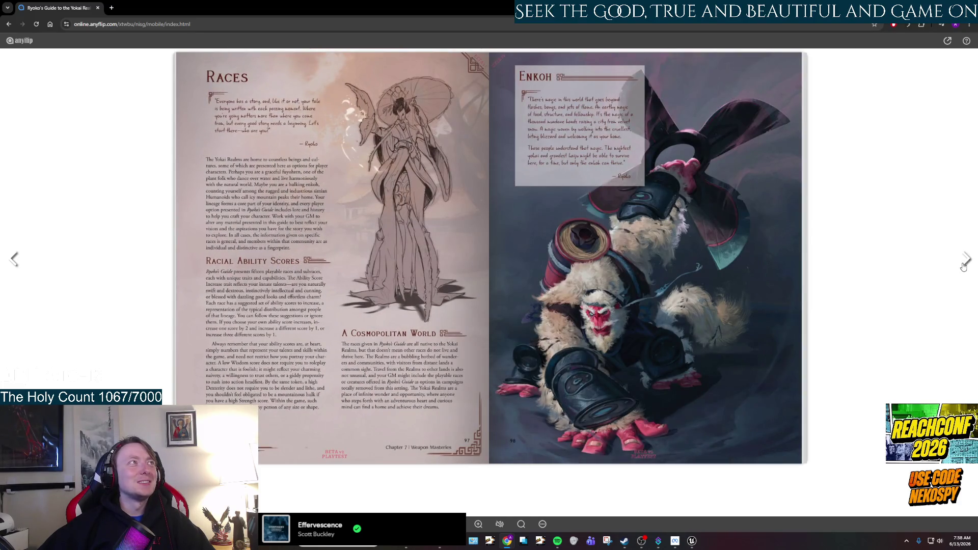
pyautogui.click(964, 267)
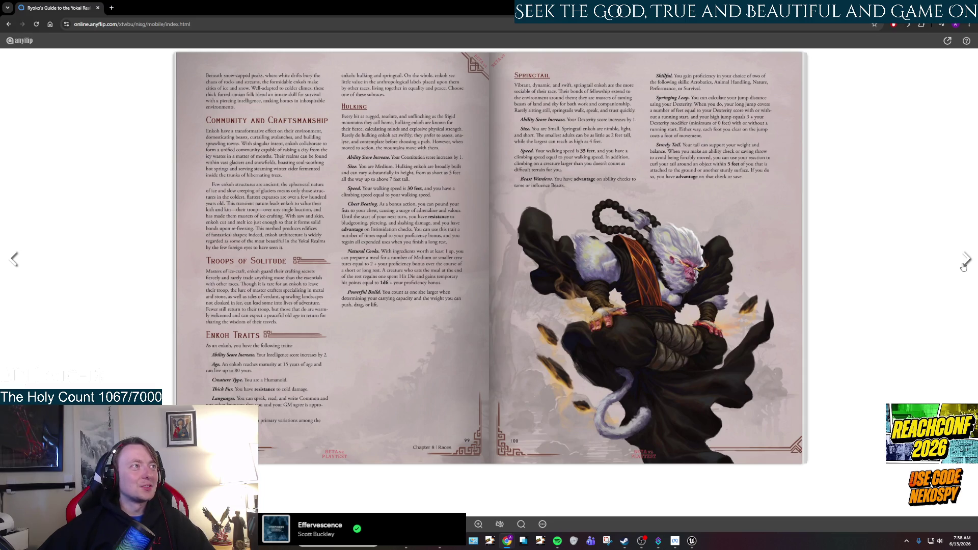
pyautogui.click(963, 267)
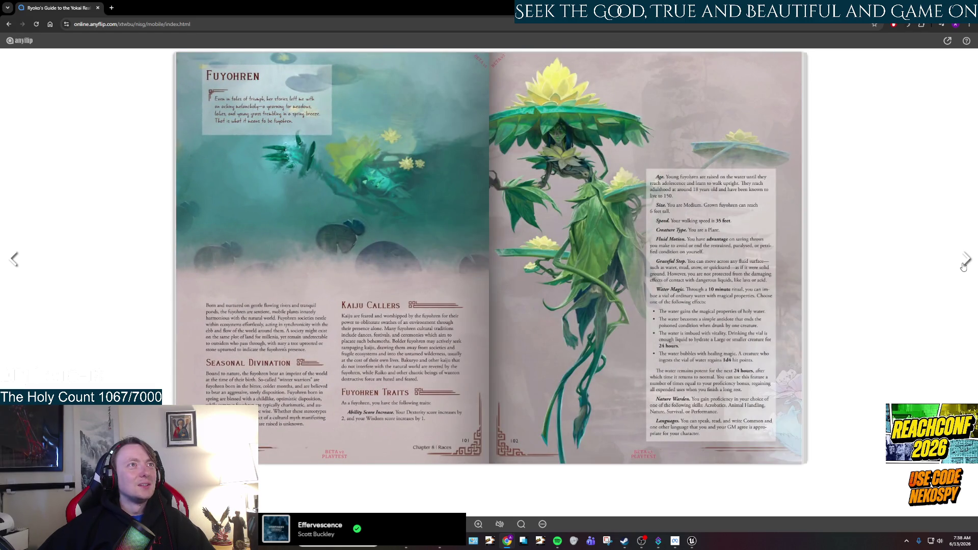
pyautogui.click(963, 267)
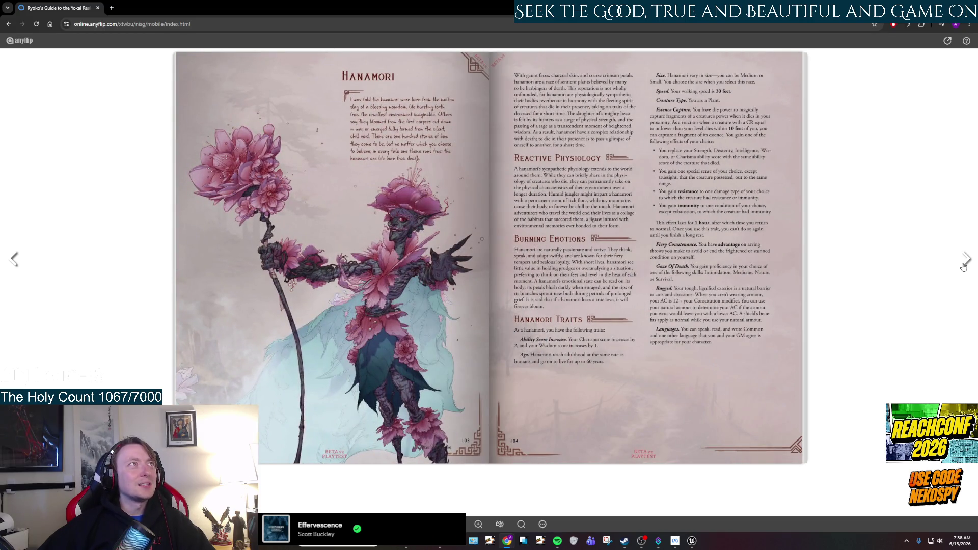
pyautogui.click(964, 267)
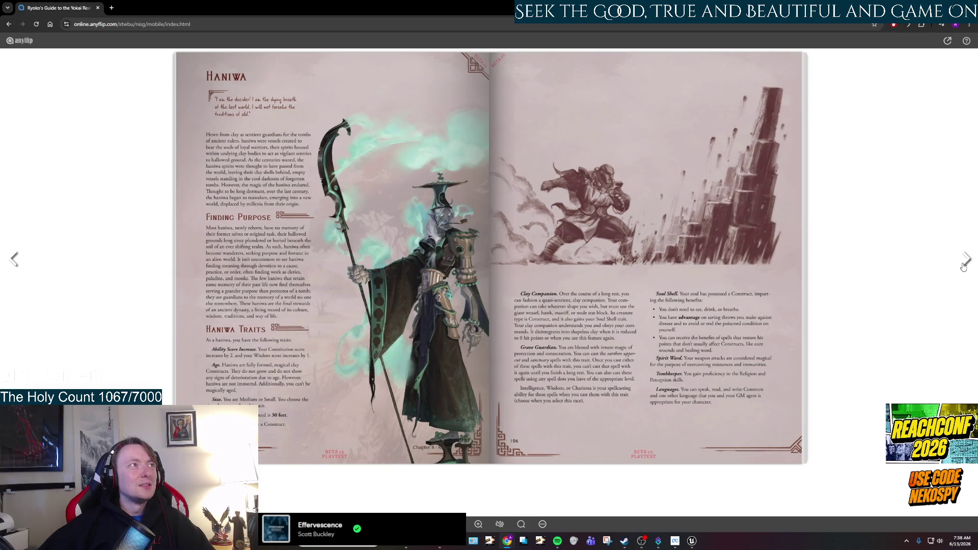
pyautogui.click(963, 266)
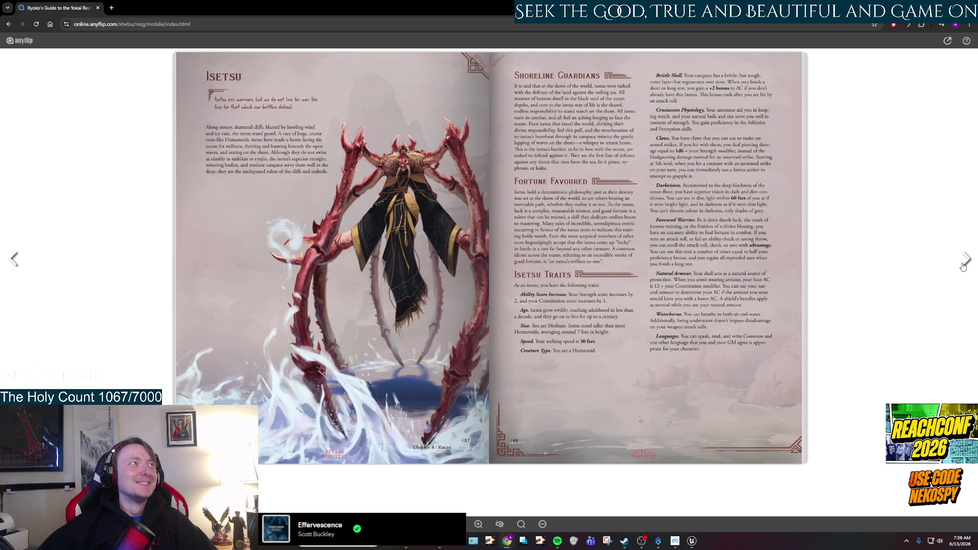
pyautogui.click(961, 266)
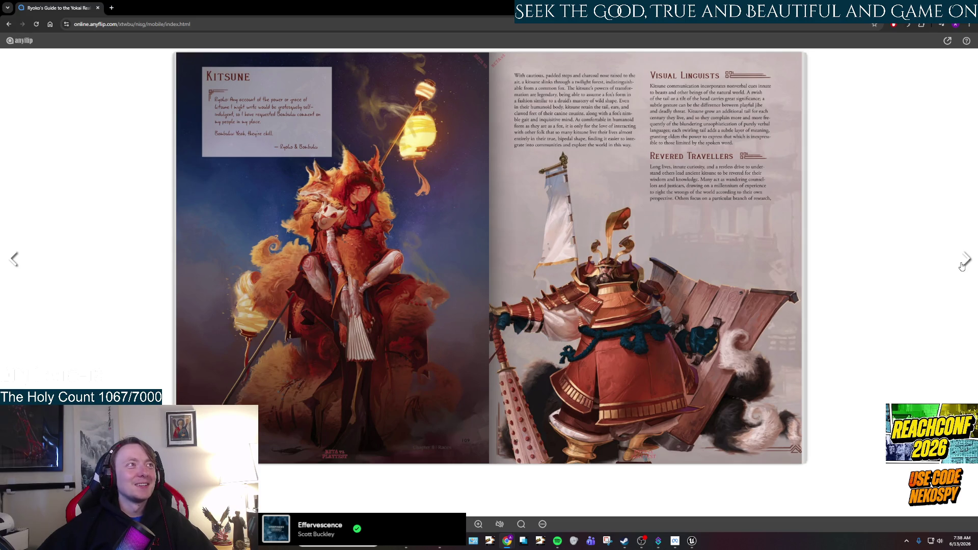
pyautogui.click(962, 267)
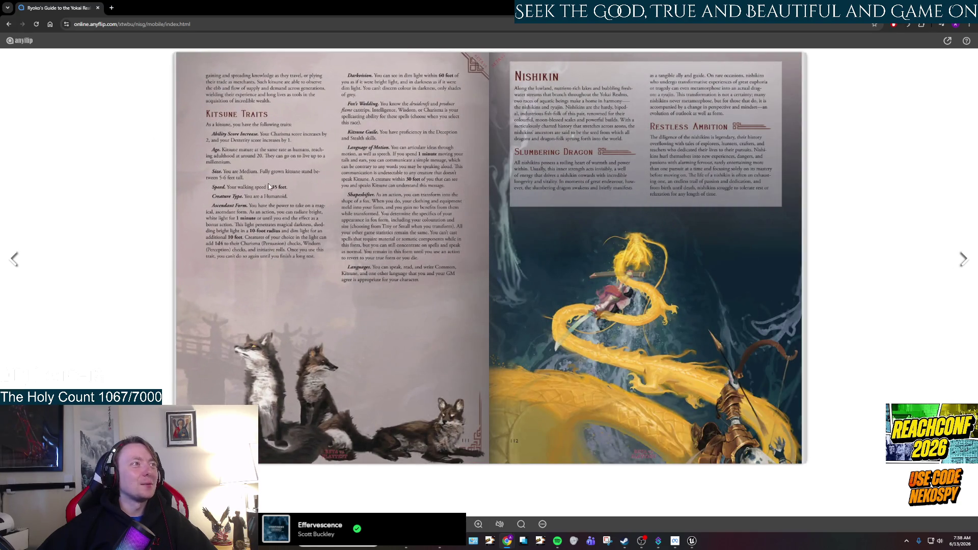
pyautogui.click(967, 262)
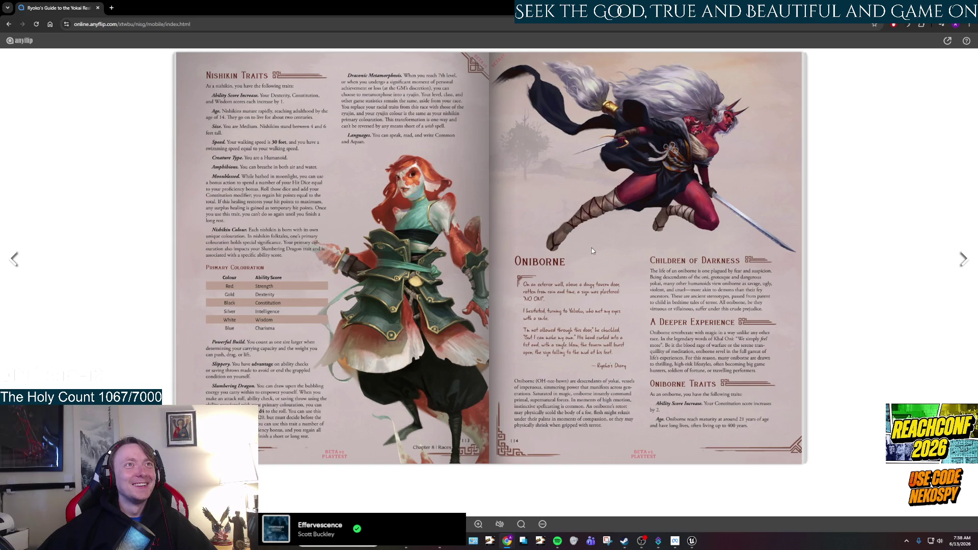
pyautogui.click(960, 266)
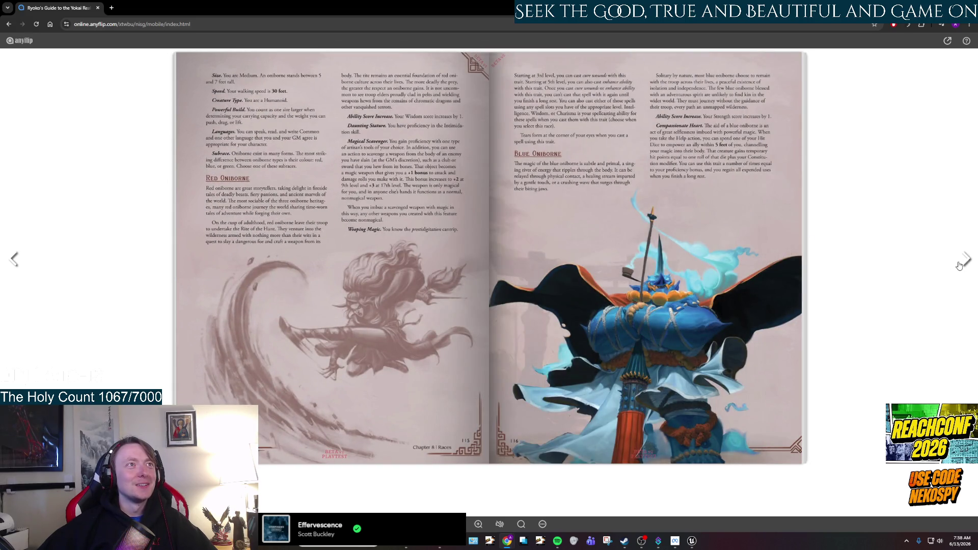
pyautogui.click(962, 260)
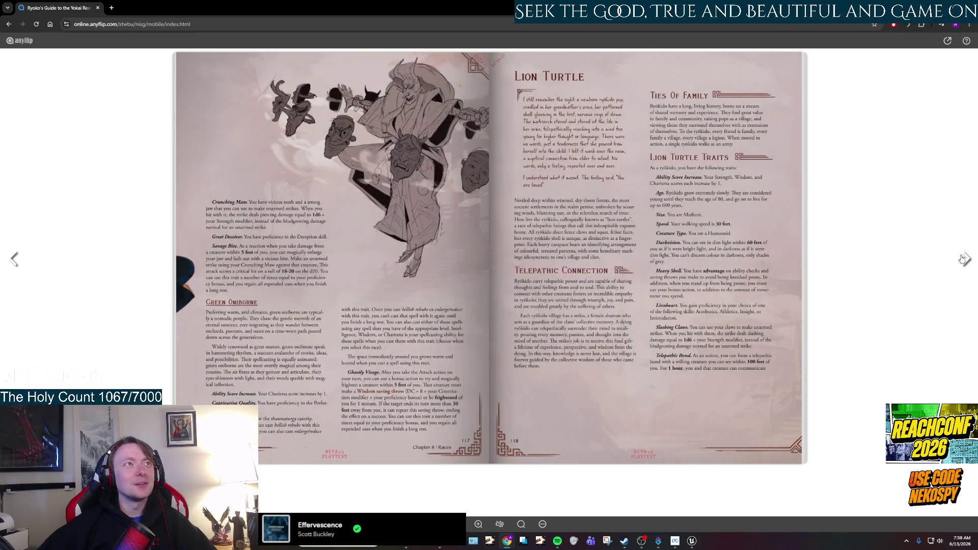
pyautogui.click(962, 260)
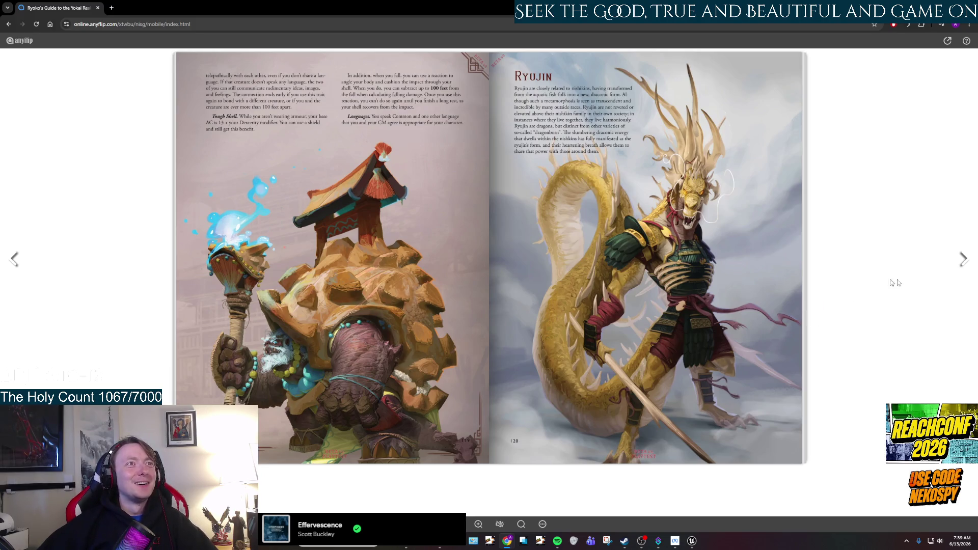
pyautogui.click(958, 268)
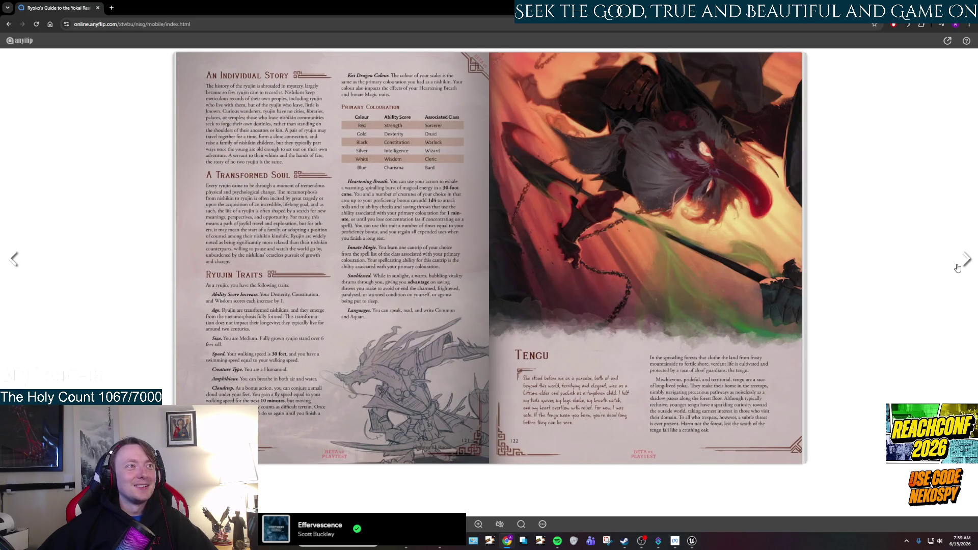
pyautogui.click(958, 268)
# Page through Chapter 9 Classes past Barbarian and Bard to the Bender pages, then return to Unreal
pyautogui.click(957, 268)
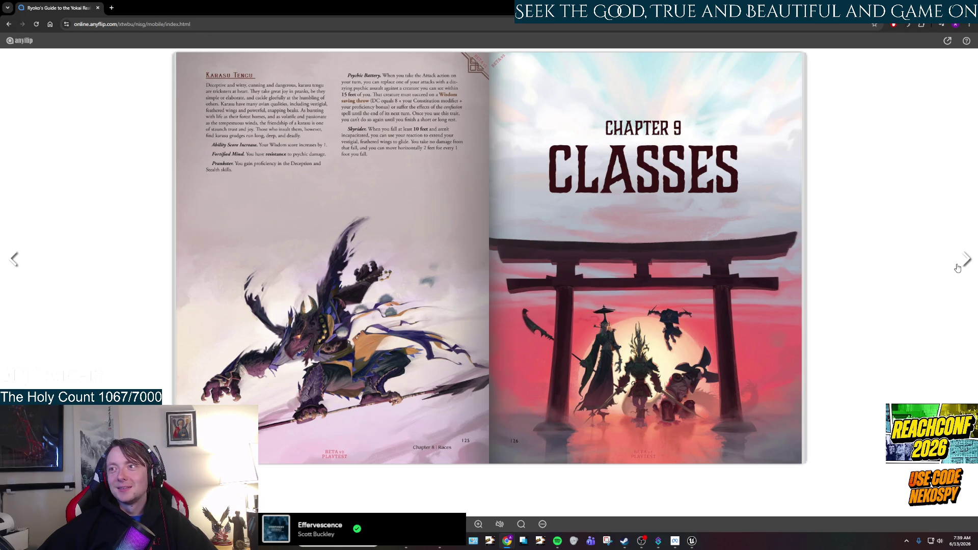
pyautogui.click(957, 268)
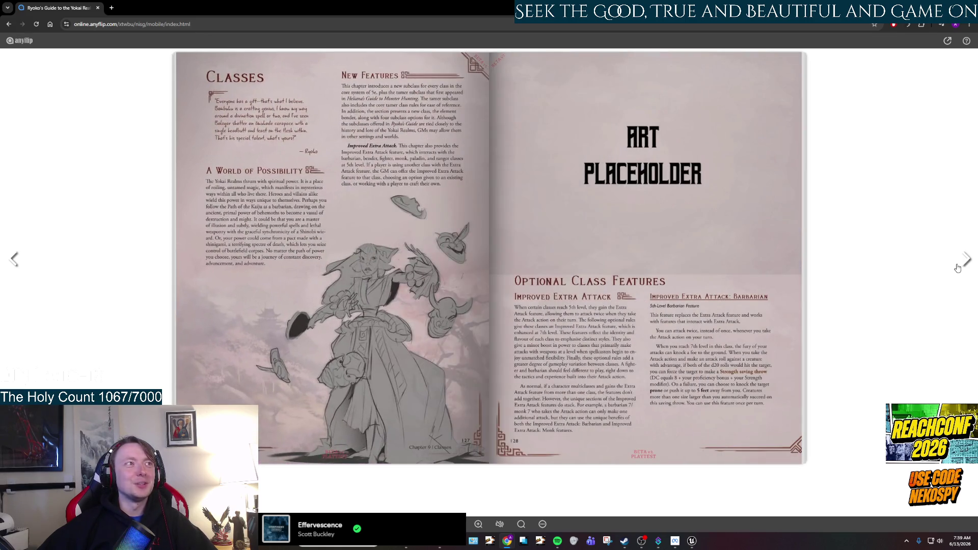
pyautogui.click(957, 268)
pyautogui.click(957, 268)
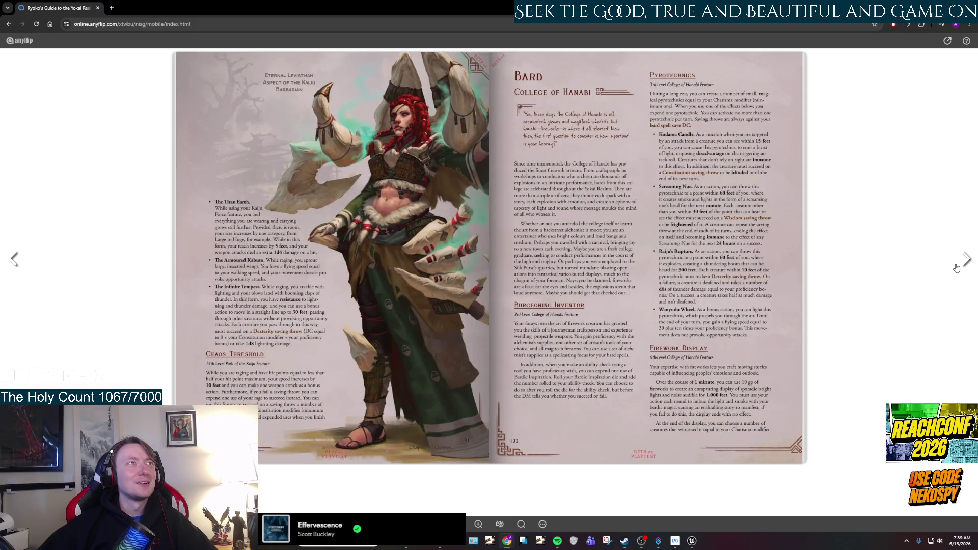
pyautogui.click(957, 268)
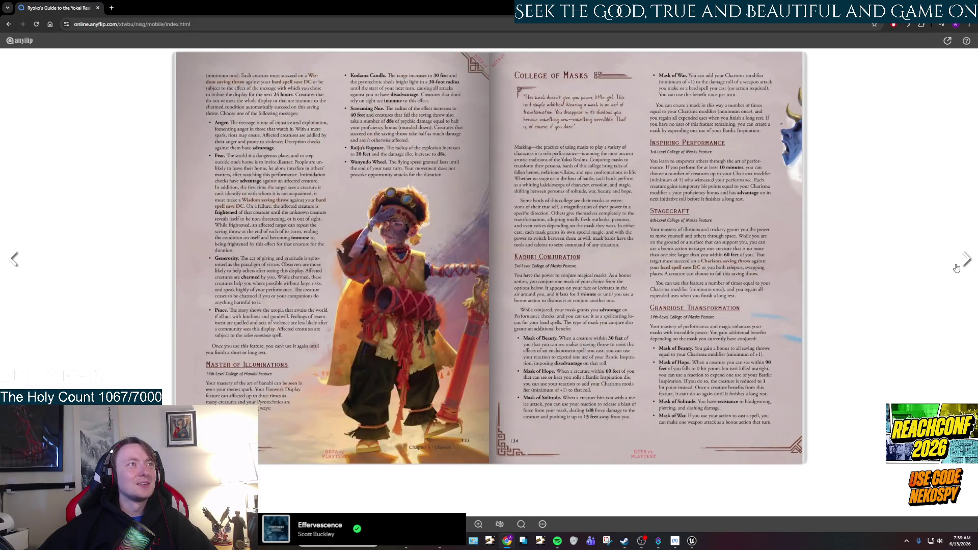
pyautogui.click(957, 268)
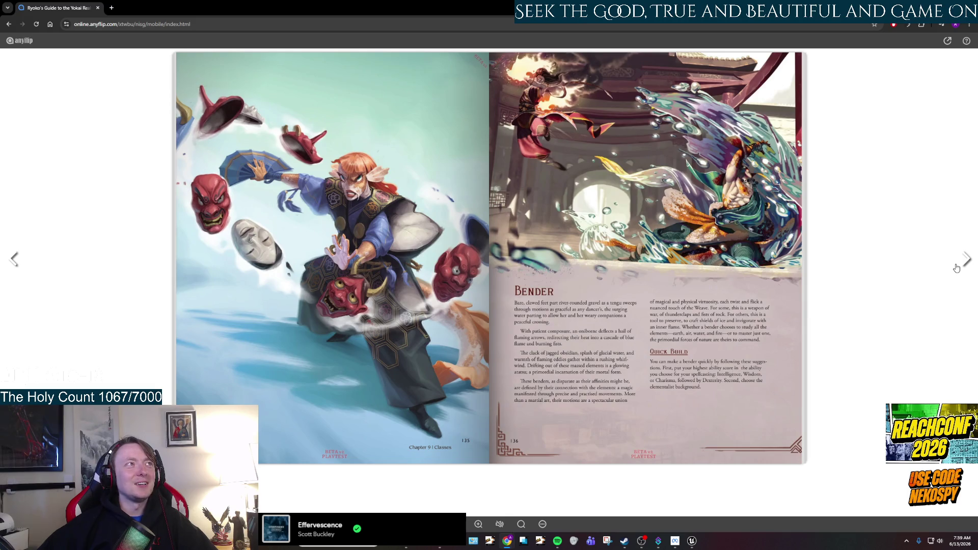
pyautogui.click(956, 268)
pyautogui.click(956, 269)
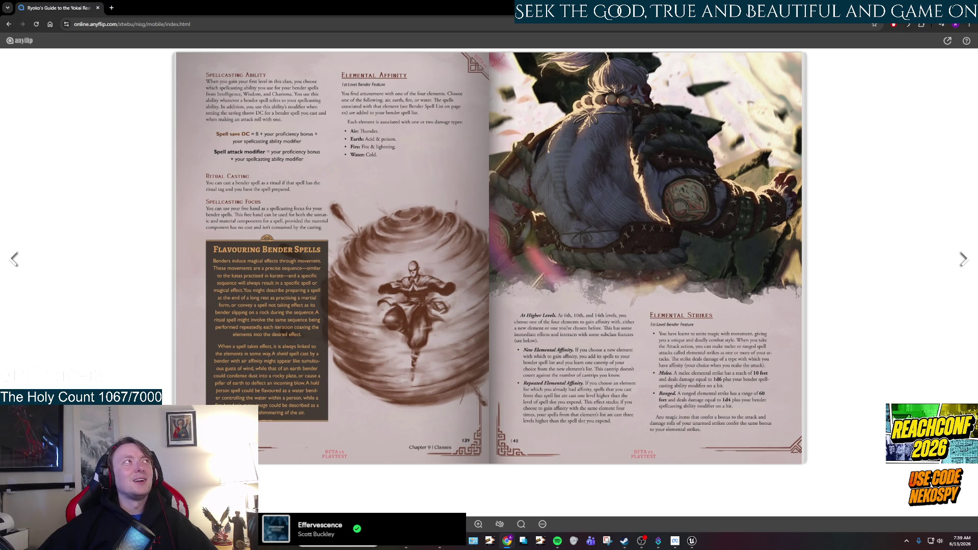
pyautogui.click(920, 7)
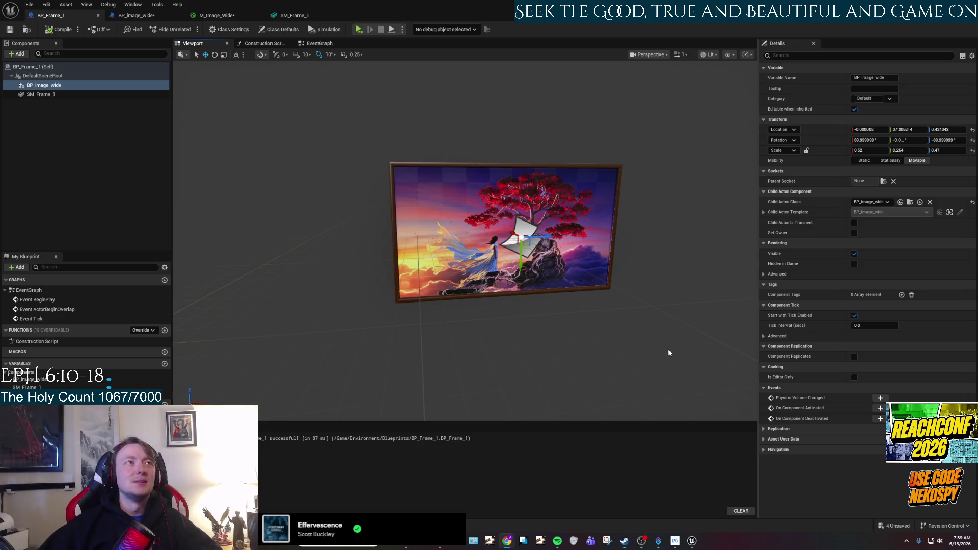
# Orbit around the frame and open the Content Drawer on Environment/Materials showing M_Image_Wide
pyautogui.moveTo(458, 331); pyautogui.dragTo(489, 331)
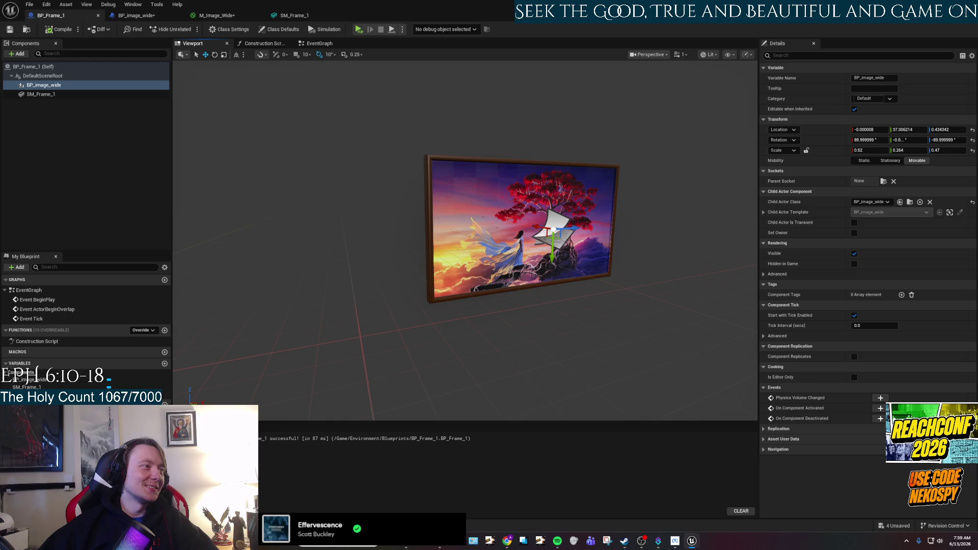
pyautogui.moveTo(439, 540)
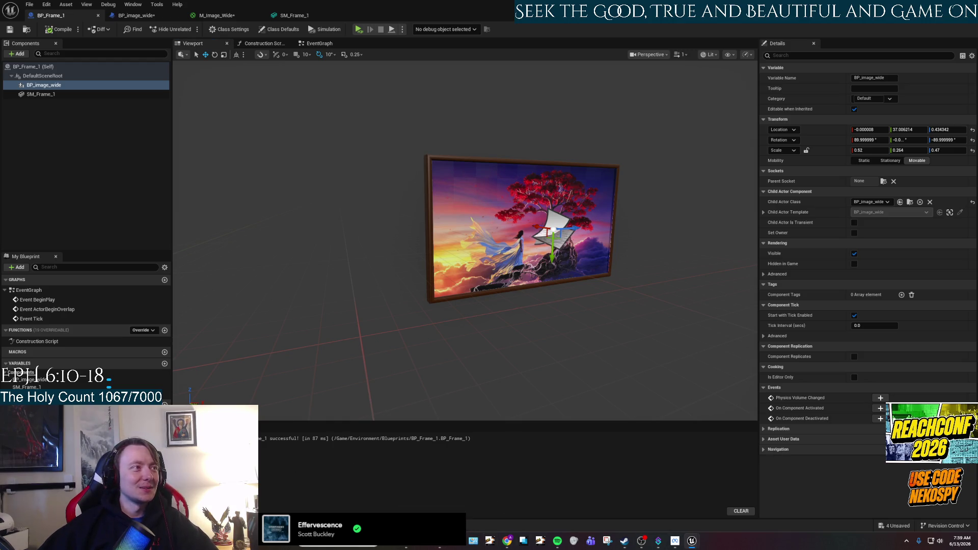
pyautogui.hotkey('ctrl', 'space')
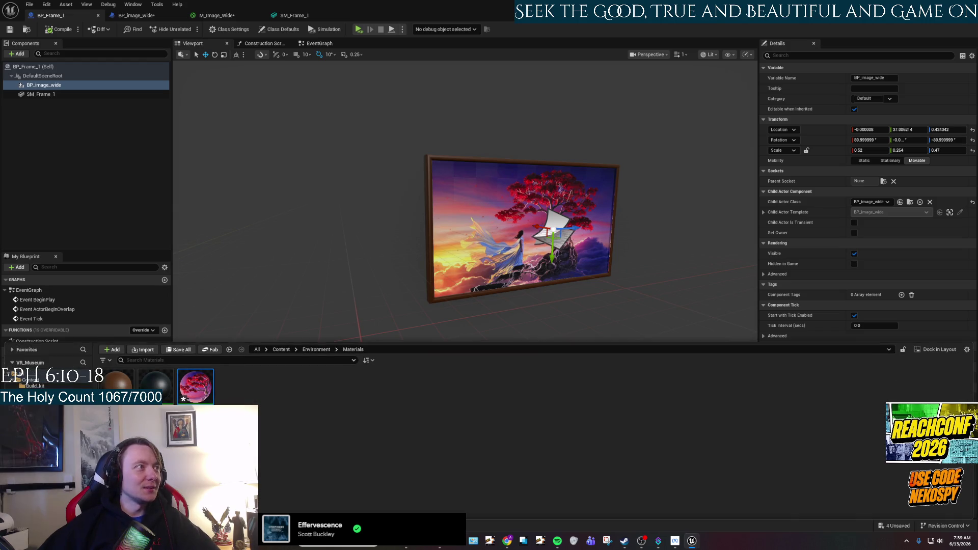
# Rename the M_Image_Wide material to M_Image_Wide_Decal
pyautogui.rightClick(189, 389)
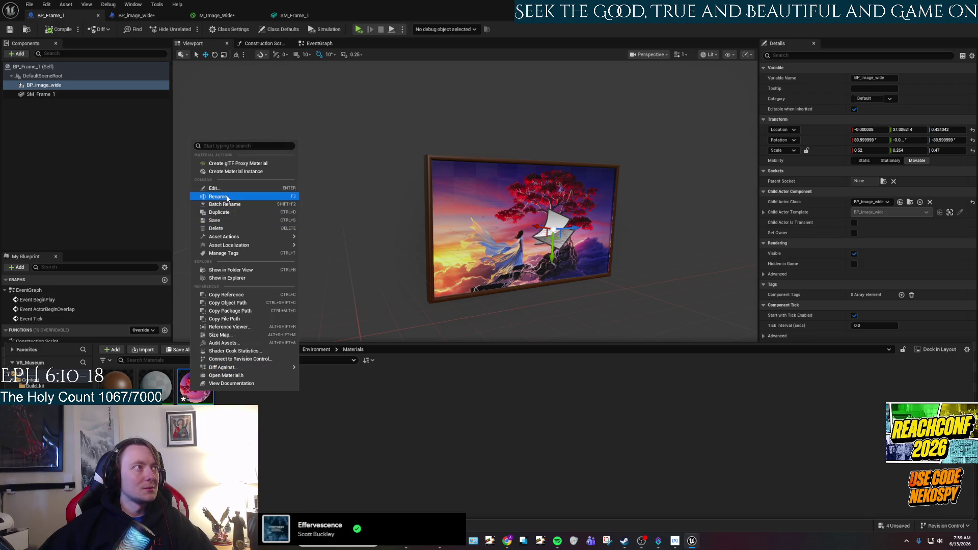
pyautogui.press('Escape')
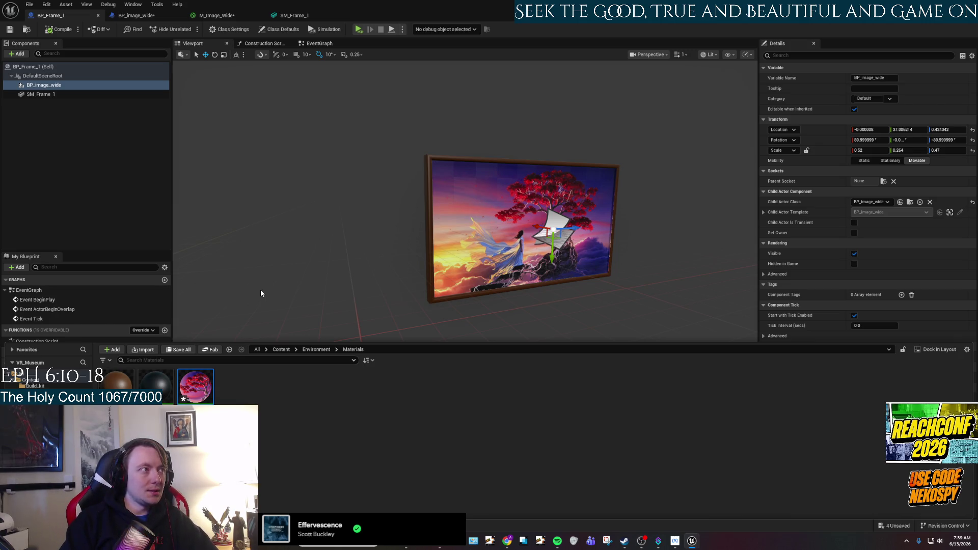
pyautogui.press('Return')
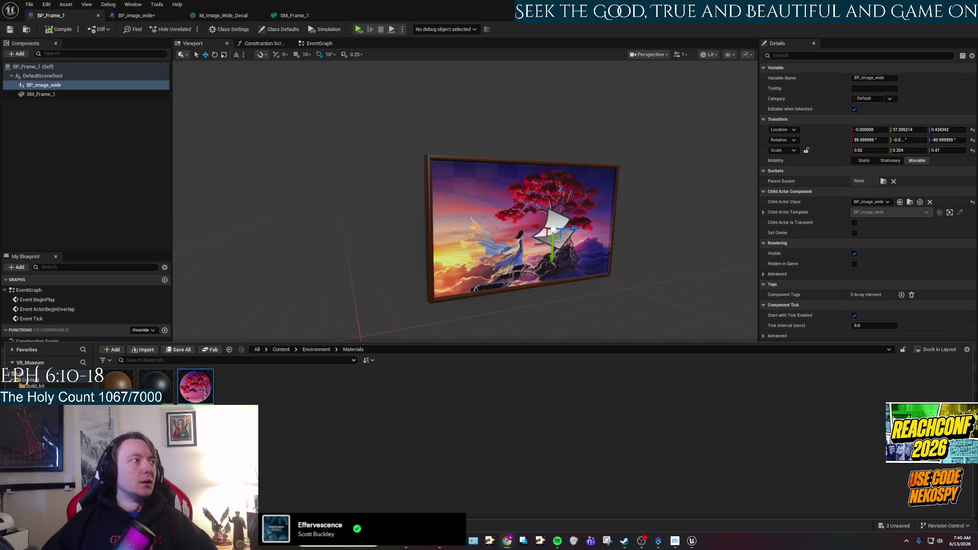
# Create a new material in the Materials folder, then delete it again
pyautogui.rightClick(249, 396)
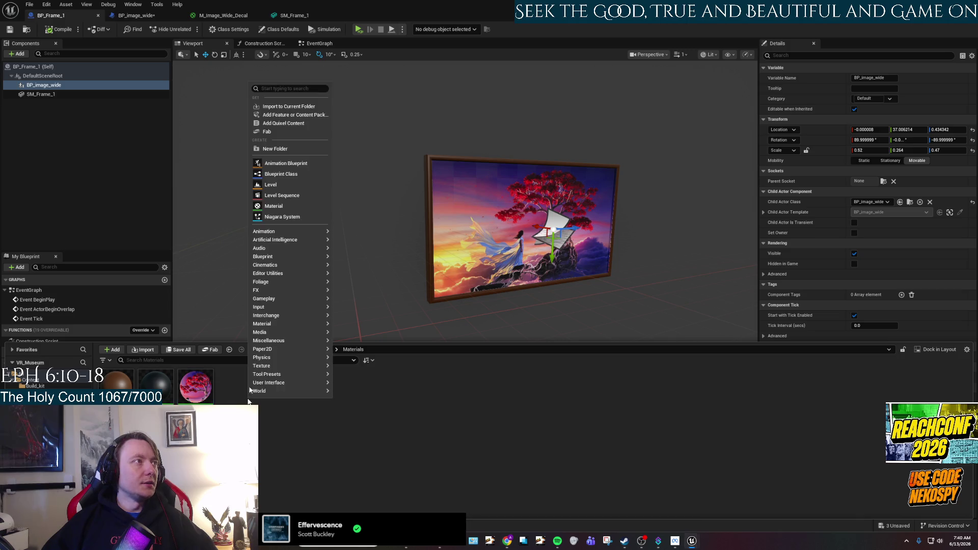
pyautogui.click(275, 206)
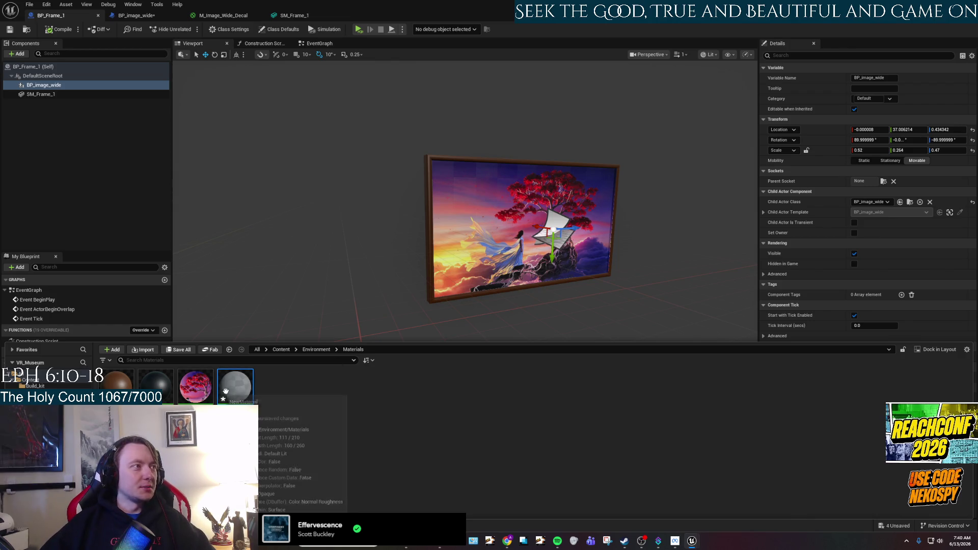
pyautogui.press('Delete')
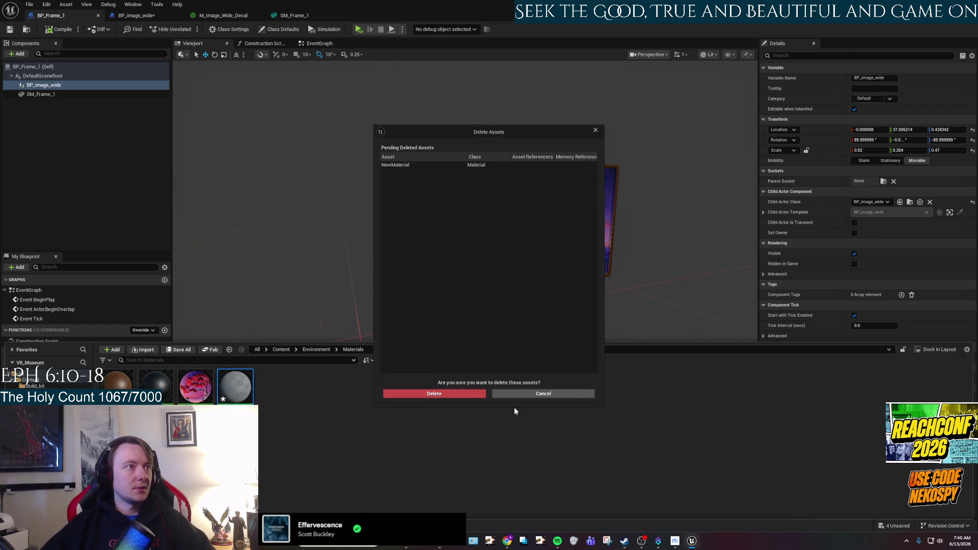
pyautogui.click(454, 394)
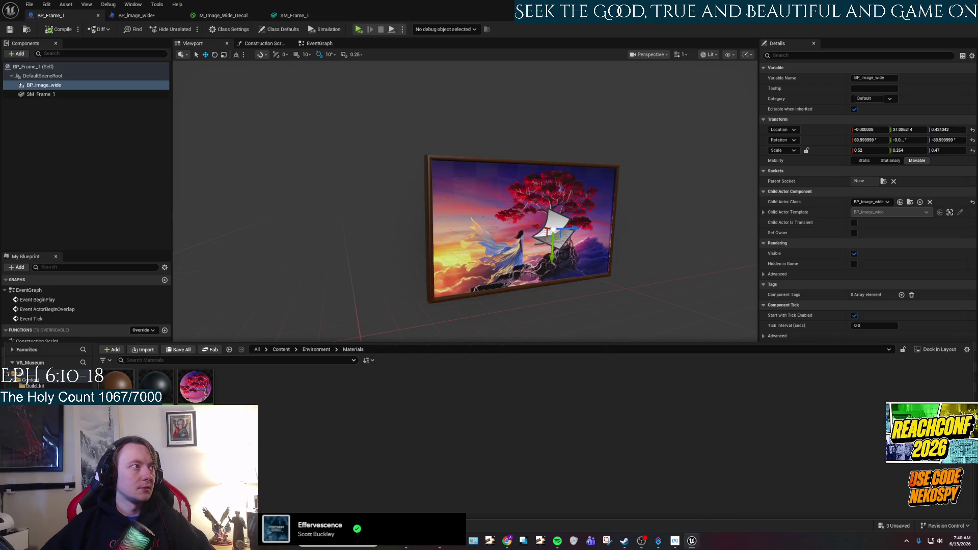
# Set M_Image_Square's base colour to pure white, apply it, and close the material editor
pyautogui.doubleClick(156, 386)
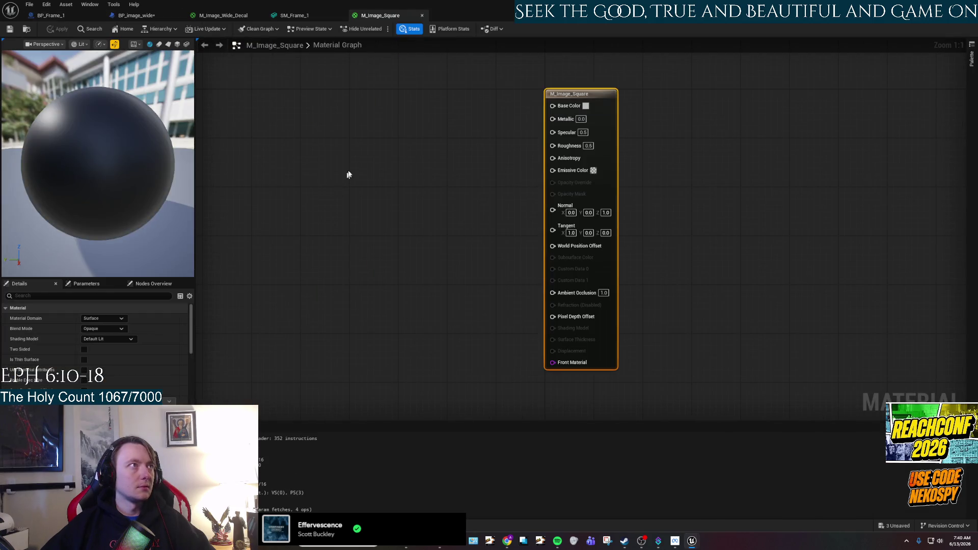
pyautogui.rightClick(416, 183)
pyautogui.click(450, 157)
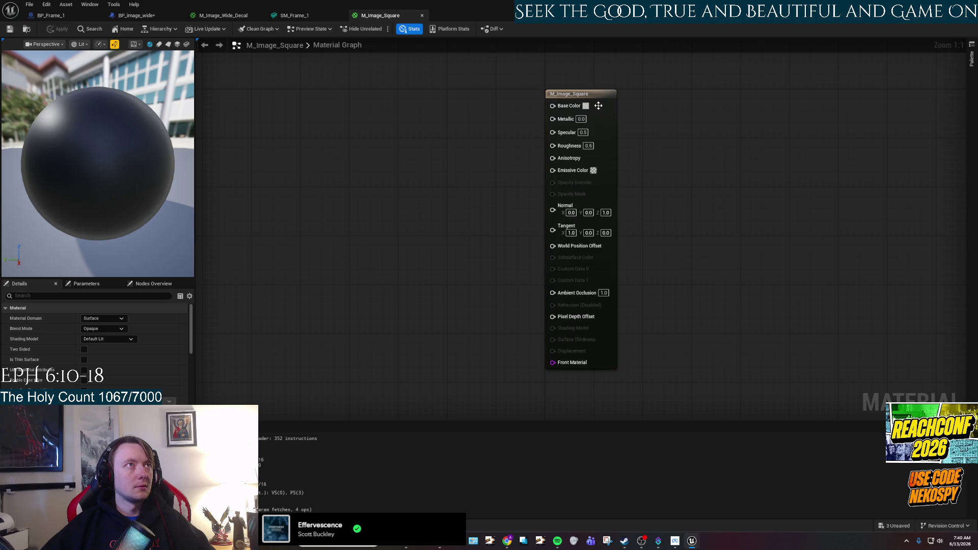
pyautogui.click(586, 107)
pyautogui.moveTo(704, 171); pyautogui.dragTo(704, 127)
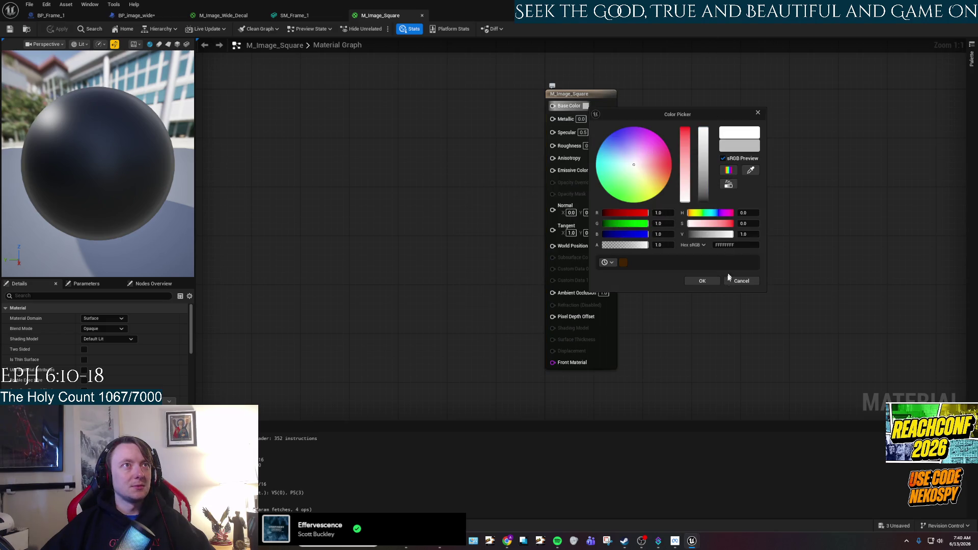
pyautogui.click(701, 281)
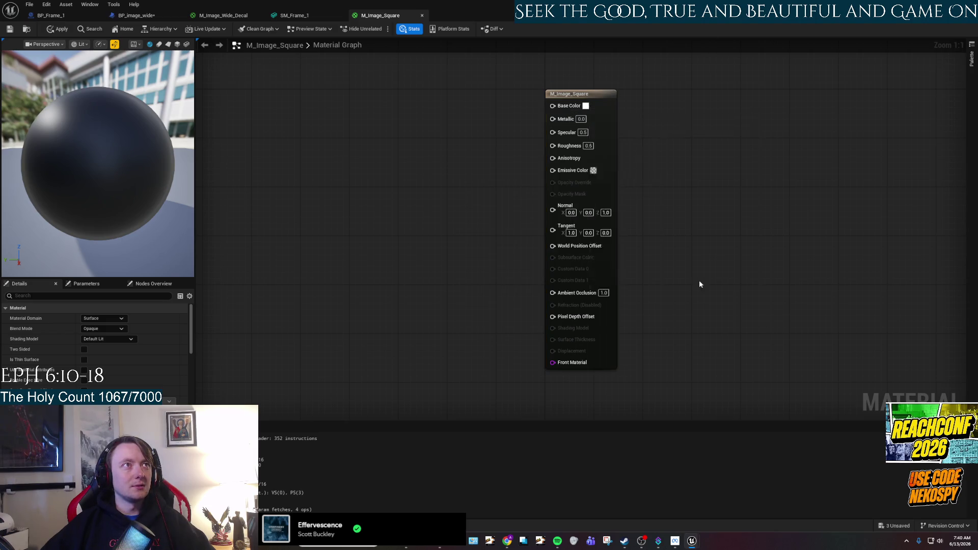
pyautogui.click(57, 29)
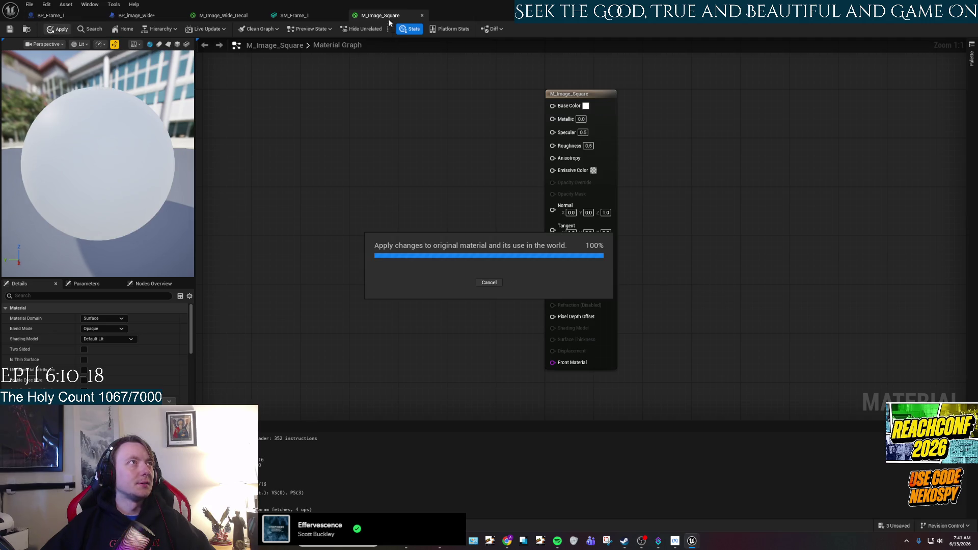
pyautogui.middleClick(385, 14)
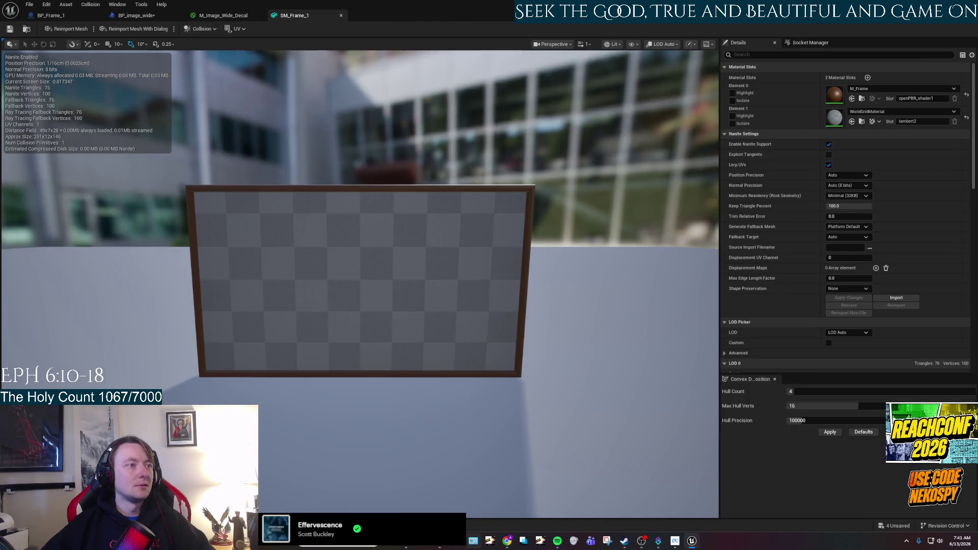
# Assign M_Image_Square to SM_Frame_1's picture-surface material slot and save the mesh
pyautogui.hotkey('ctrl', 'space')
pyautogui.moveTo(326, 422)
pyautogui.mouseDown()
pyautogui.moveTo(756, 157)
pyautogui.moveTo(843, 87)
pyautogui.moveTo(833, 118)
pyautogui.mouseUp()
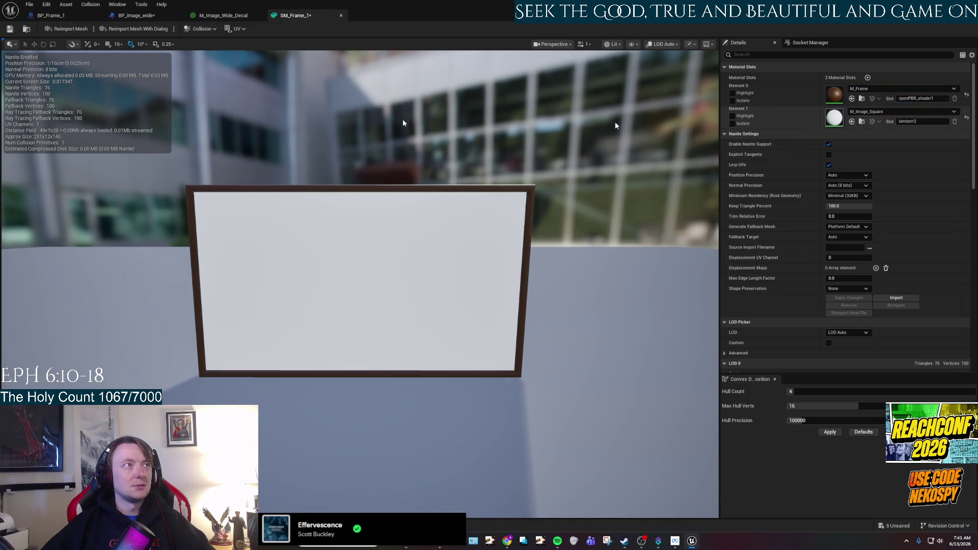
pyautogui.click(9, 32)
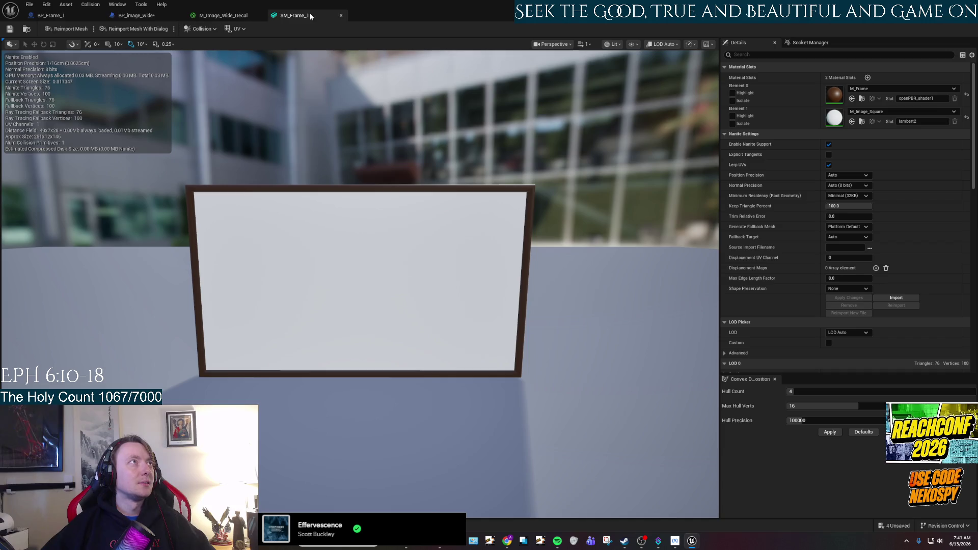
# Close the SM_Frame_1, M_Image_Wide_Decal and BP_image_wide editors, returning to BP_Frame_1
pyautogui.click(341, 15)
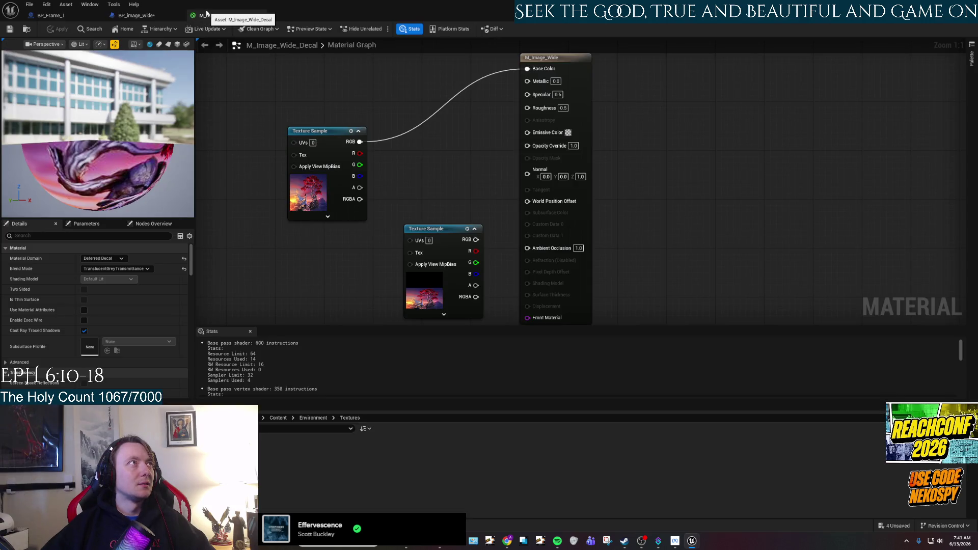
pyautogui.click(260, 15)
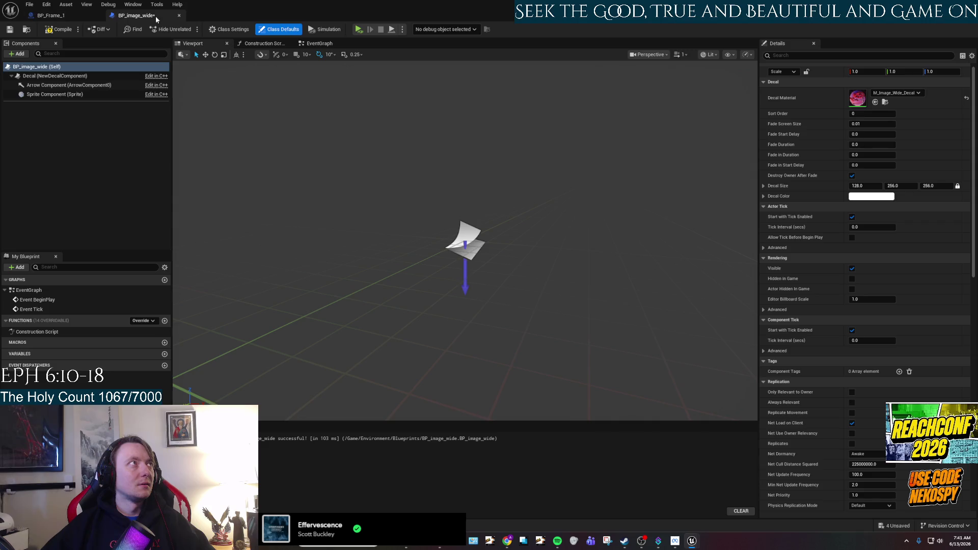
pyautogui.click(179, 15)
pyautogui.moveTo(520, 291)
pyautogui.mouseDown()
pyautogui.moveTo(482, 275)
pyautogui.moveTo(526, 273)
pyautogui.mouseUp()
pyautogui.scroll(5, 526, 273)
pyautogui.scroll(-2, 526, 273)
pyautogui.scroll(-5, 526, 272)
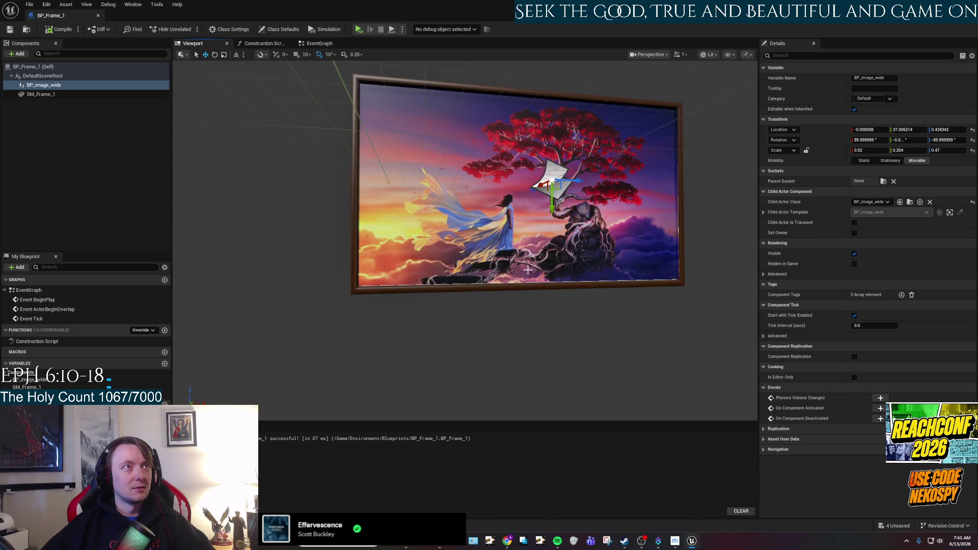
pyautogui.moveTo(527, 270)
pyautogui.mouseDown()
pyautogui.moveTo(611, 271)
pyautogui.moveTo(517, 268)
pyautogui.mouseUp()
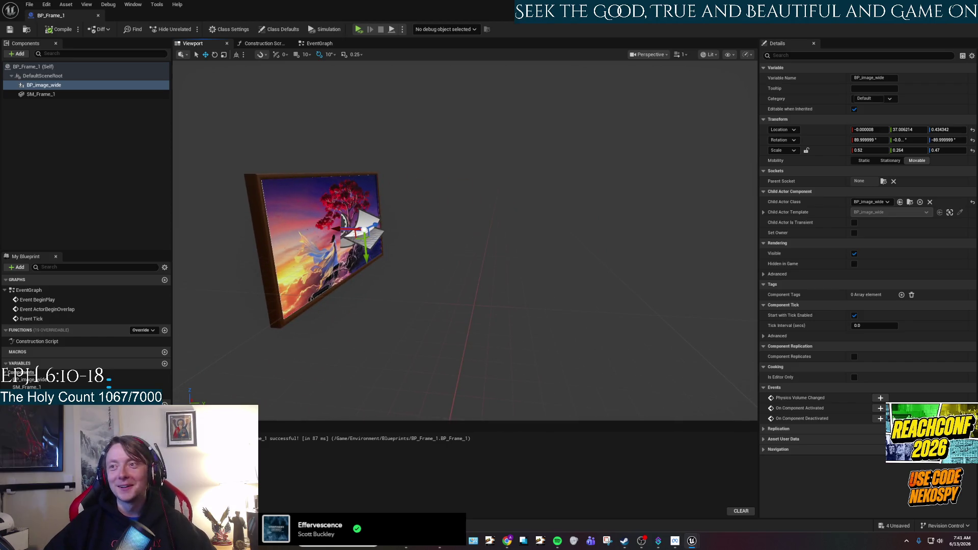
pyautogui.press('f')
pyautogui.click(425, 223)
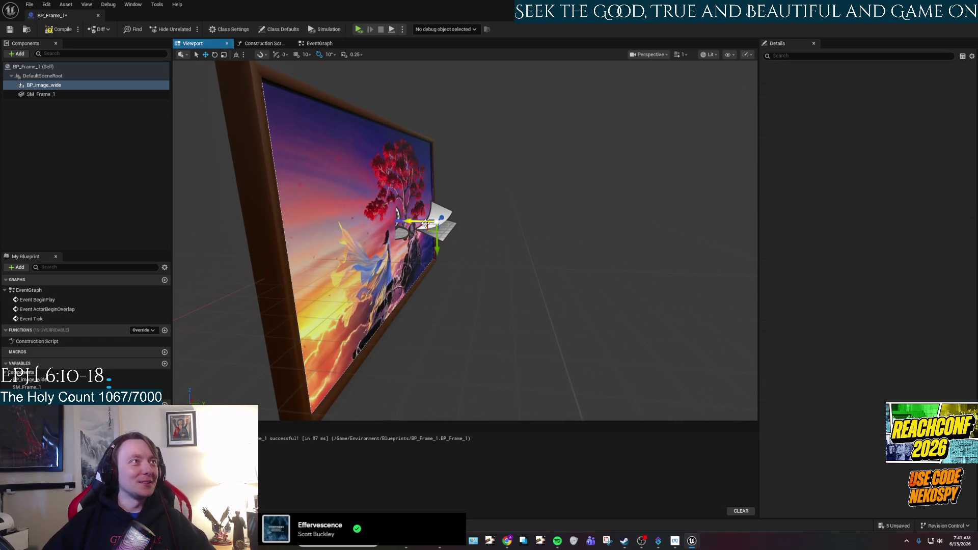
pyautogui.moveTo(425, 223)
pyautogui.mouseDown()
pyautogui.moveTo(478, 217)
pyautogui.moveTo(468, 217)
pyautogui.mouseUp()
pyautogui.moveTo(578, 273)
pyautogui.mouseDown()
pyautogui.moveTo(601, 273)
pyautogui.moveTo(578, 273)
pyautogui.mouseUp()
pyautogui.moveTo(465, 221); pyautogui.dragTo(466, 221)
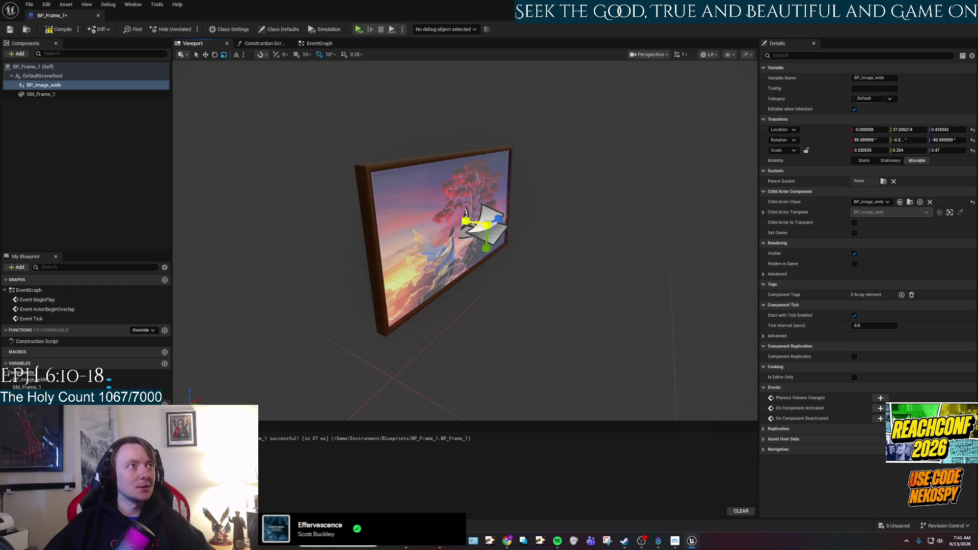
pyautogui.moveTo(509, 276); pyautogui.dragTo(560, 275)
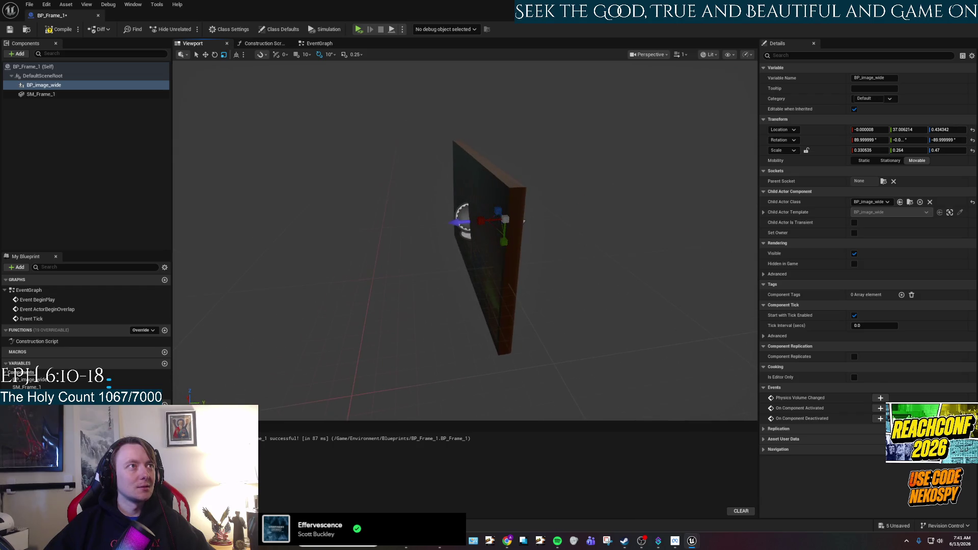
pyautogui.moveTo(470, 216); pyautogui.dragTo(566, 228)
pyautogui.press('w')
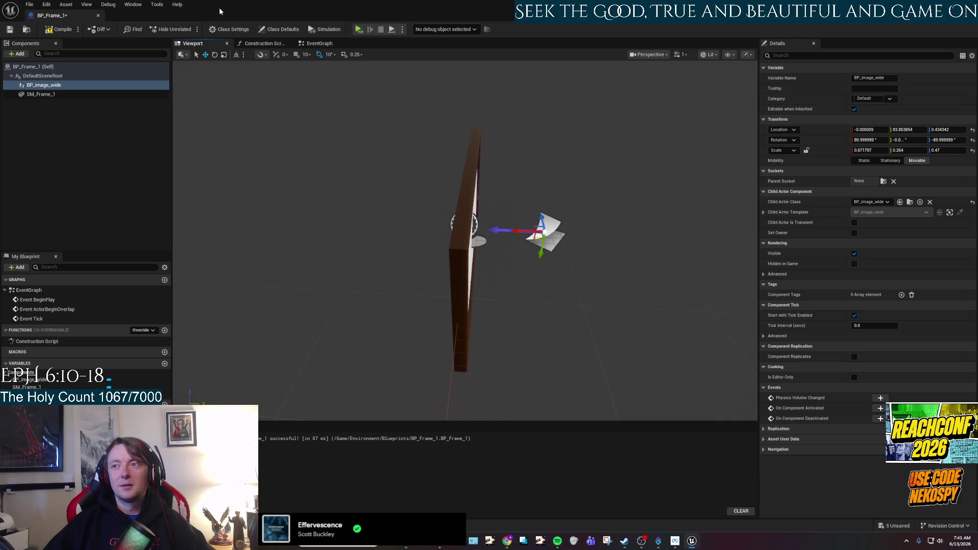
pyautogui.hotkey('alt', 'Tab')
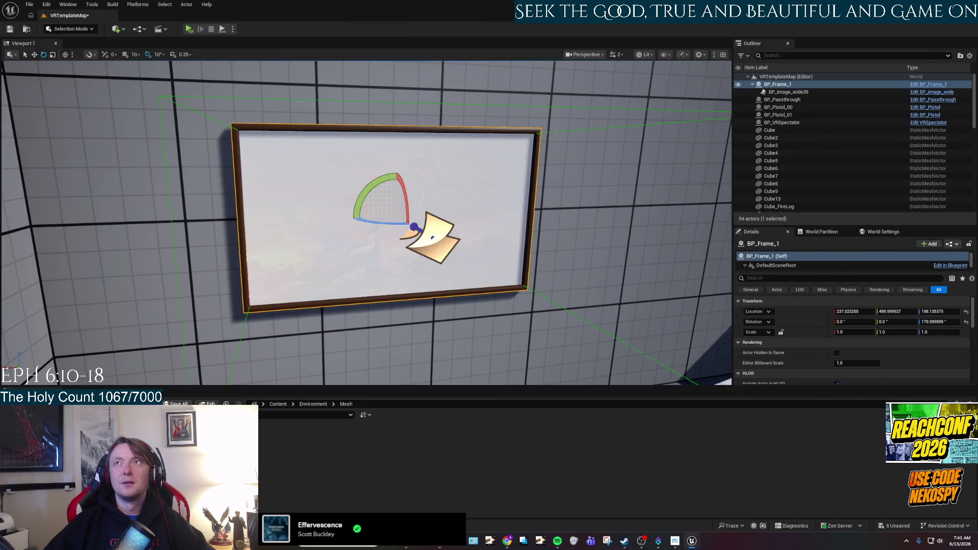
pyautogui.moveTo(367, 222)
pyautogui.mouseDown()
pyautogui.moveTo(470, 222)
pyautogui.moveTo(451, 225)
pyautogui.mouseUp()
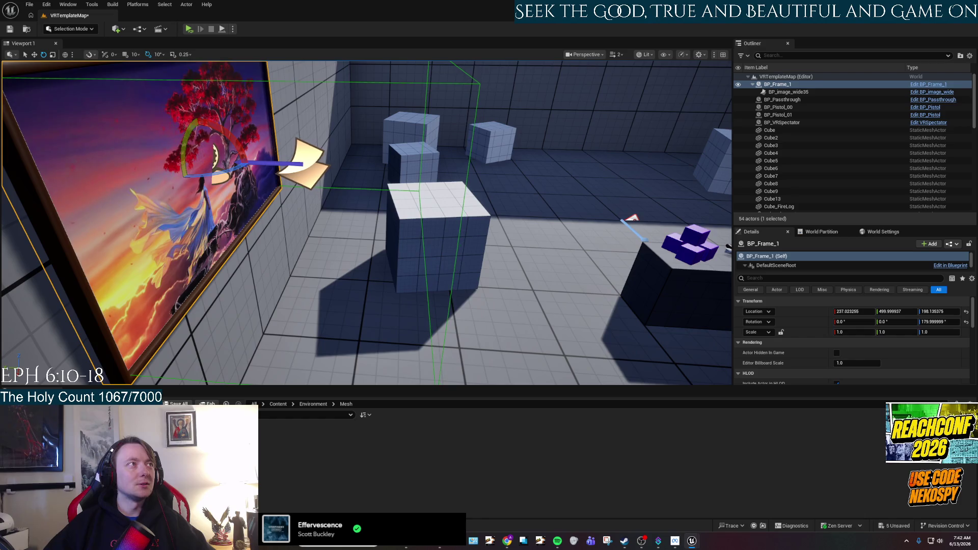
pyautogui.press('f')
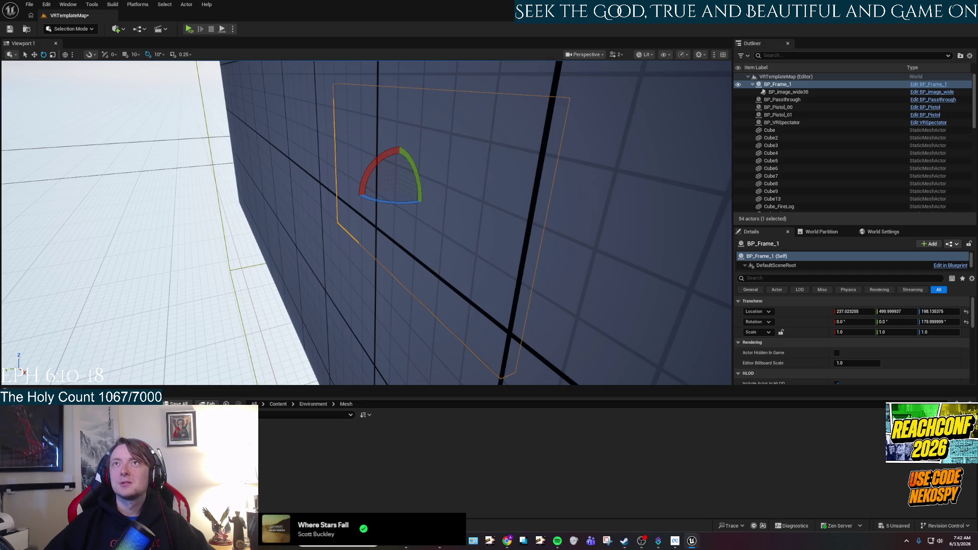
pyautogui.click(927, 84)
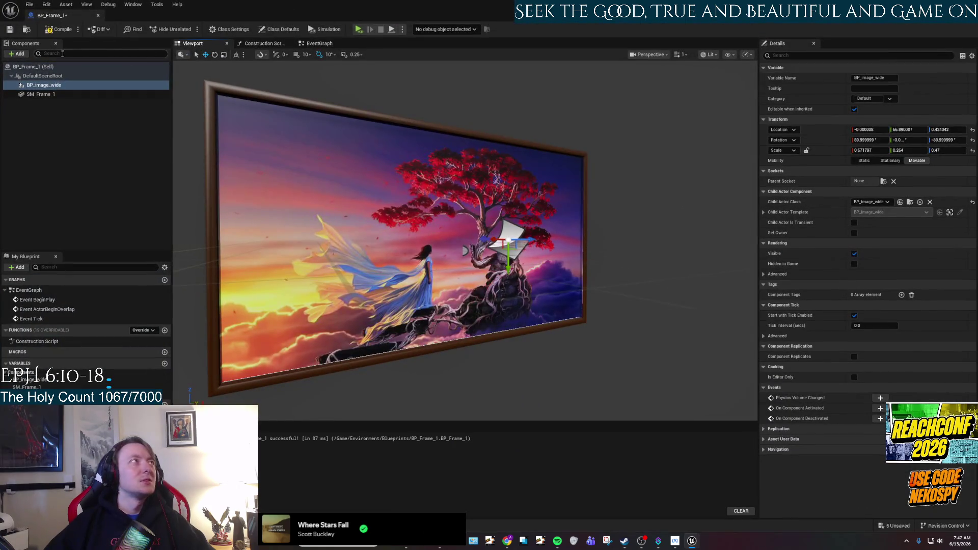
# Compile and save BP_Frame_1, then scale BP_image_wide's Y to 0.263746 to fit the frame
pyautogui.click(60, 32)
pyautogui.hotkey('ctrl', 's')
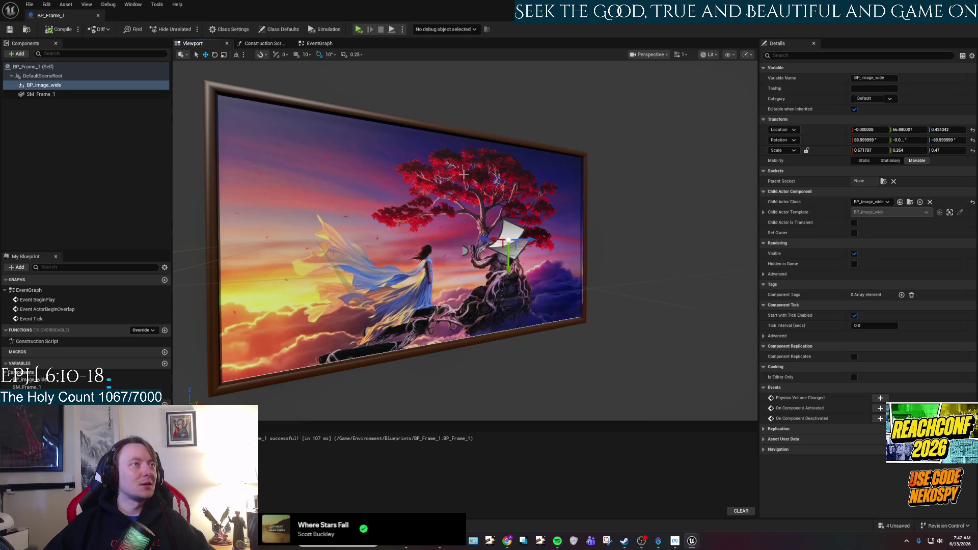
pyautogui.moveTo(463, 174)
pyautogui.mouseDown()
pyautogui.moveTo(433, 177)
pyautogui.moveTo(492, 179)
pyautogui.mouseUp()
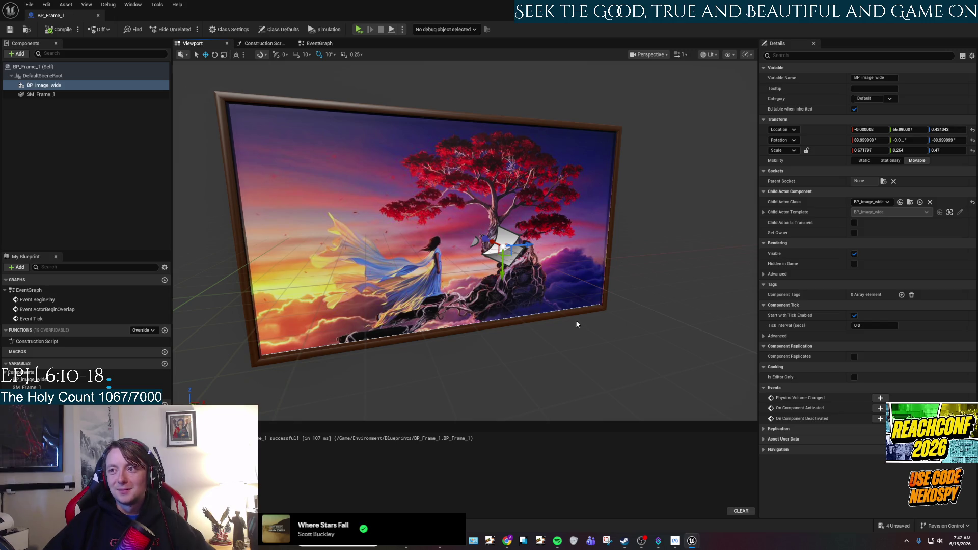
pyautogui.moveTo(535, 291); pyautogui.dragTo(504, 255)
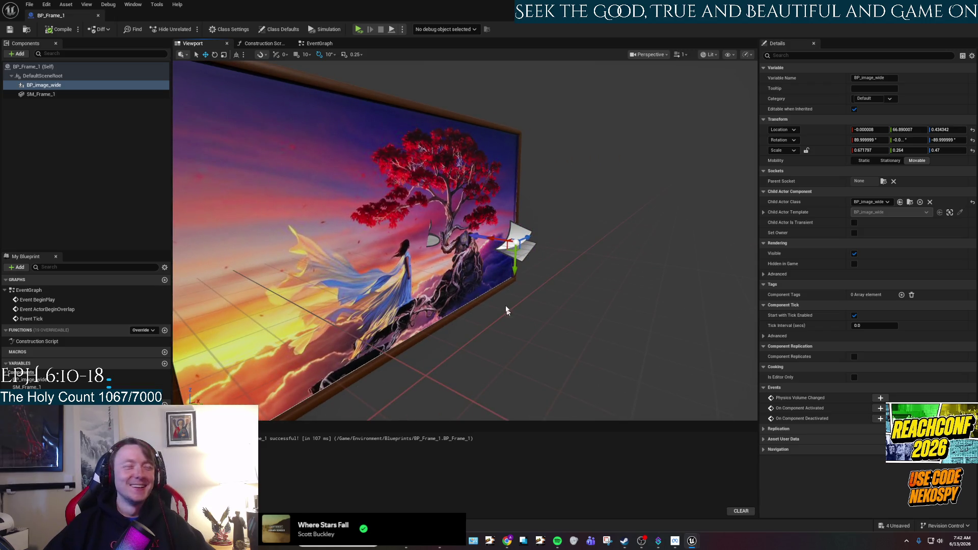
pyautogui.moveTo(479, 258)
pyautogui.mouseDown()
pyautogui.moveTo(451, 256)
pyautogui.moveTo(453, 309)
pyautogui.moveTo(468, 317)
pyautogui.moveTo(443, 302)
pyautogui.moveTo(471, 304)
pyautogui.moveTo(438, 305)
pyautogui.moveTo(438, 316)
pyautogui.moveTo(484, 310)
pyautogui.moveTo(516, 324)
pyautogui.mouseUp()
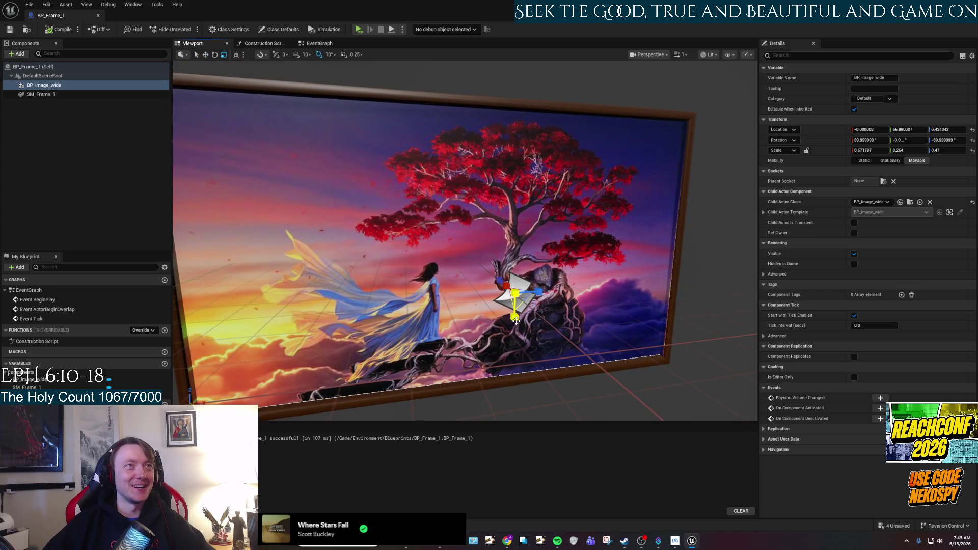
pyautogui.moveTo(516, 320); pyautogui.dragTo(516, 320)
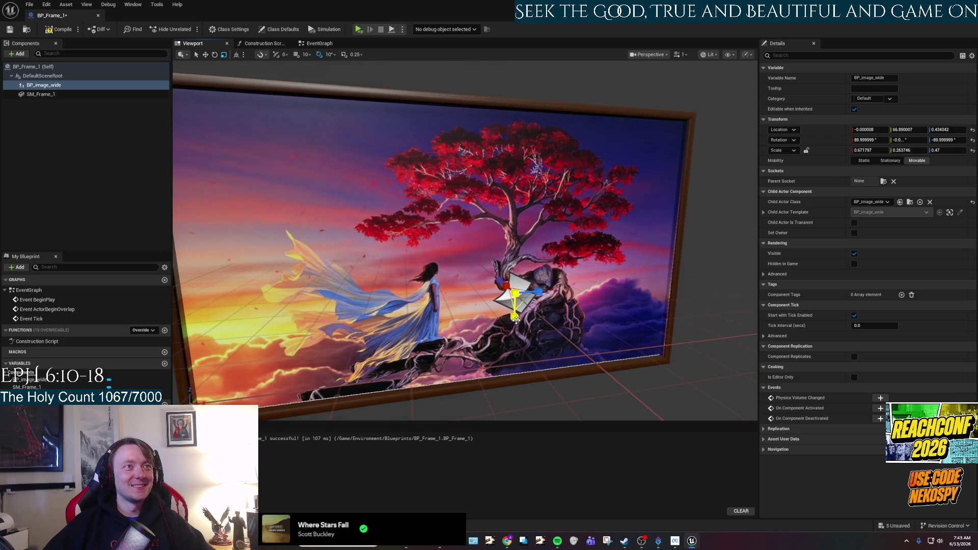
pyautogui.click(510, 316)
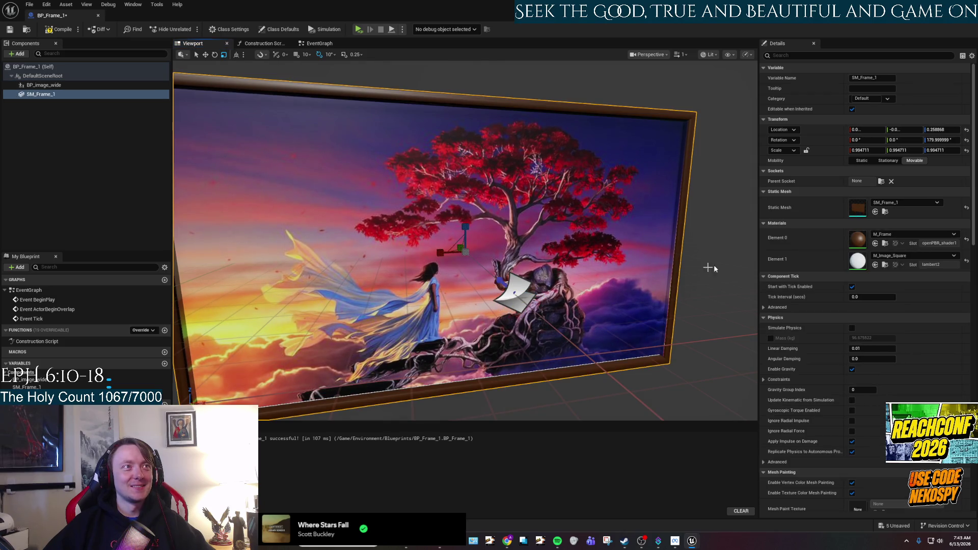
# Lower the painting slightly within the frame, undoing an accidental frame move
pyautogui.press('w')
pyautogui.moveTo(469, 225); pyautogui.dragTo(468, 224)
pyautogui.hotkey('ctrl', 'z')
pyautogui.moveTo(514, 317); pyautogui.dragTo(514, 317)
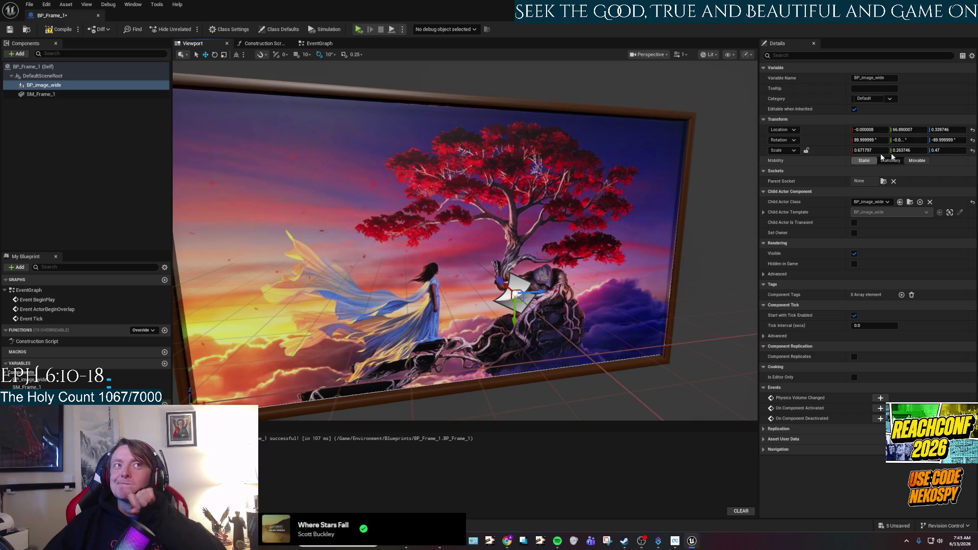
# Try Y scale values 0.2638 and 0.265, then set the painting's Y scale to 0.264
pyautogui.click(922, 151)
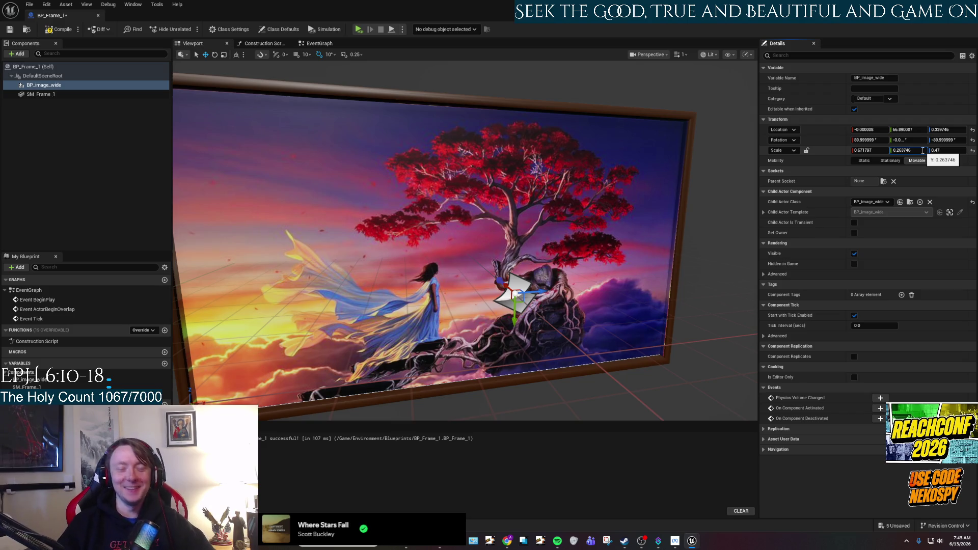
pyautogui.press('BackSpace')
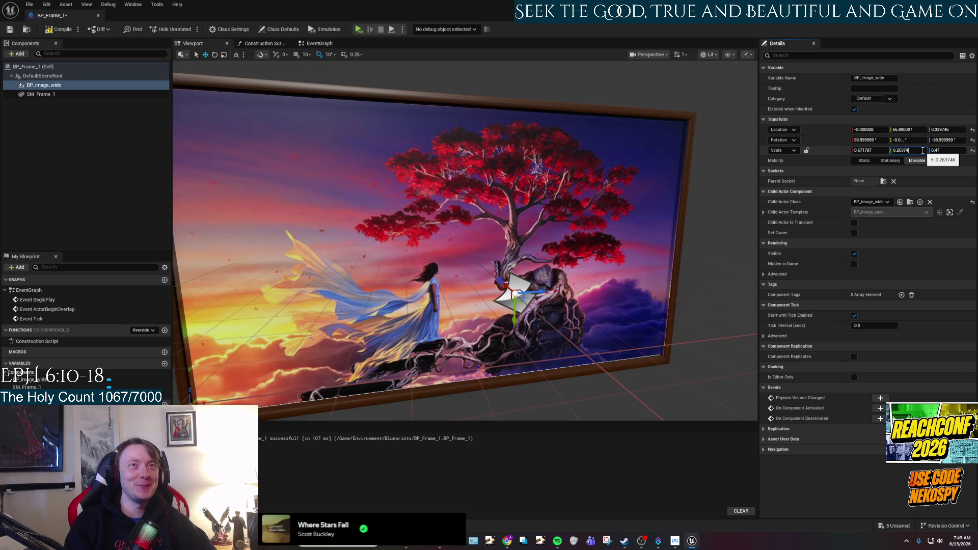
pyautogui.press('BackSpace')
pyautogui.write('8')
pyautogui.press('Return')
pyautogui.write('0.26')
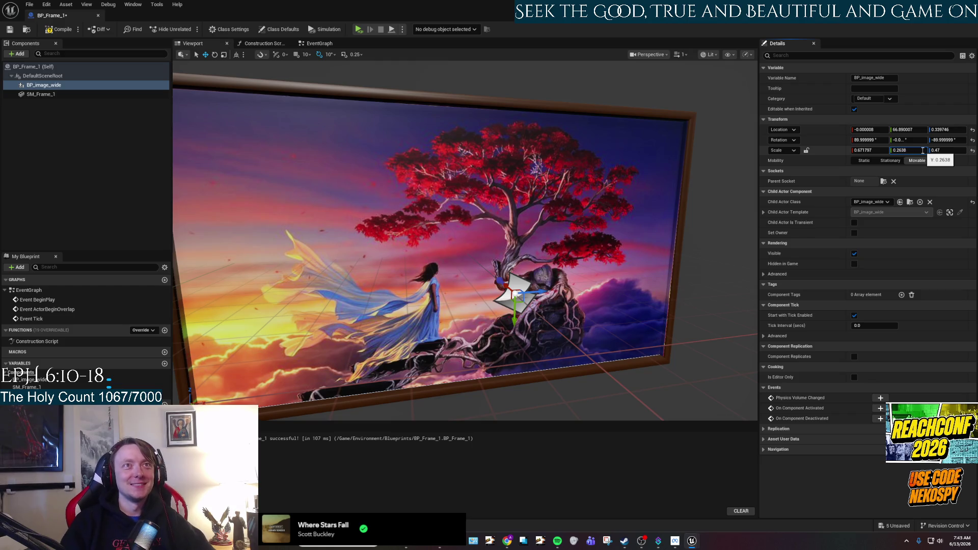
pyautogui.press('Return')
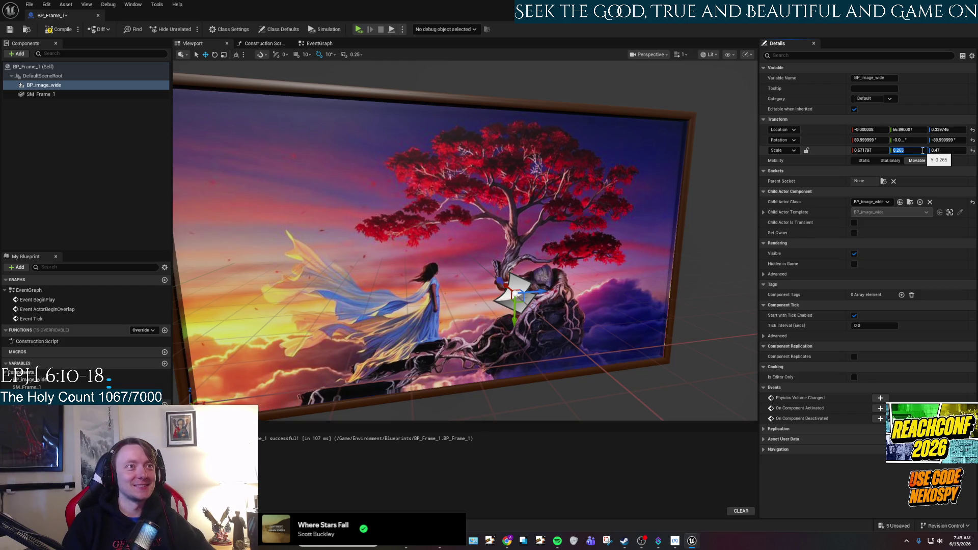
pyautogui.click(922, 151)
pyautogui.write('4')
pyautogui.press('Return')
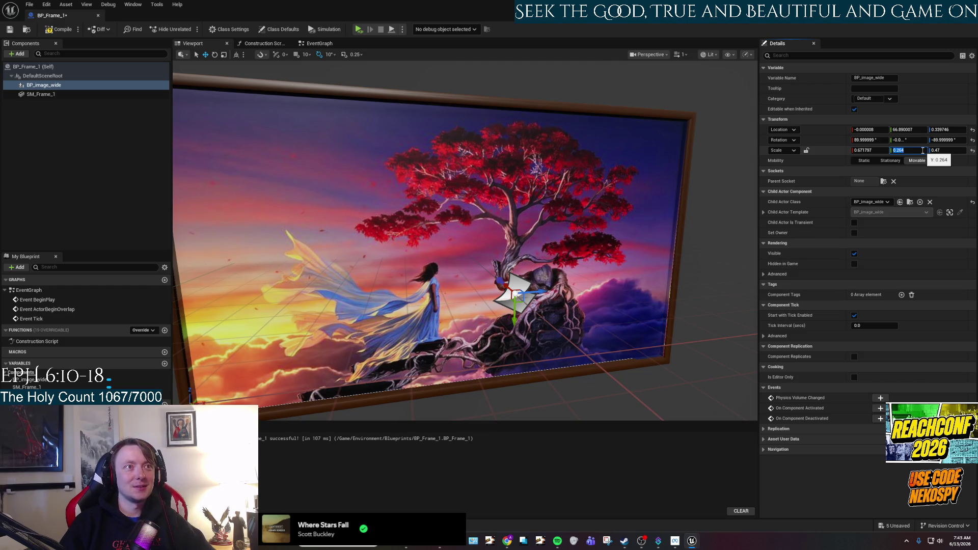
# Step Y scale through 0.2643, 0.2642, 0.2641, trim back to 0.264, and re-angle the view
pyautogui.click(922, 151)
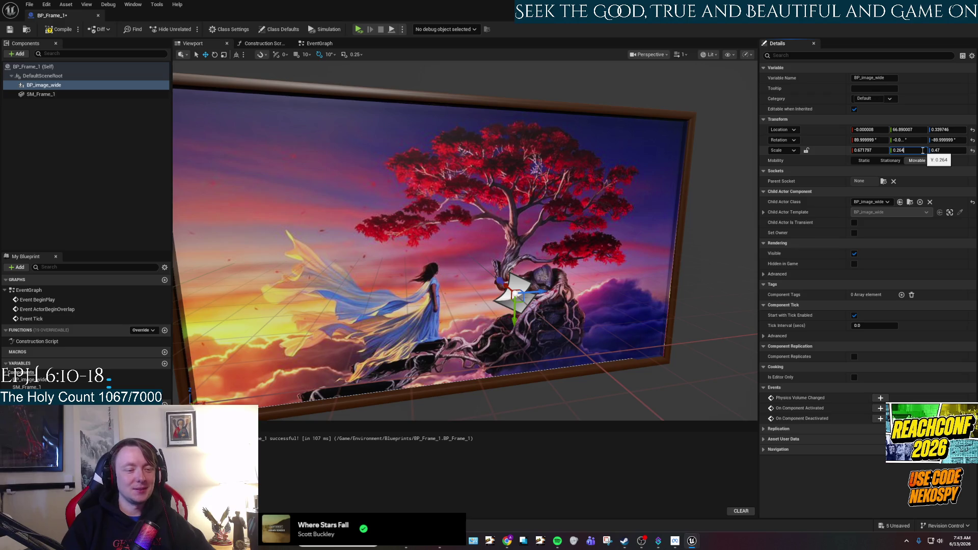
pyautogui.write('3')
pyautogui.press('Return')
pyautogui.click(923, 151)
pyautogui.write('0.2642')
pyautogui.press('Return')
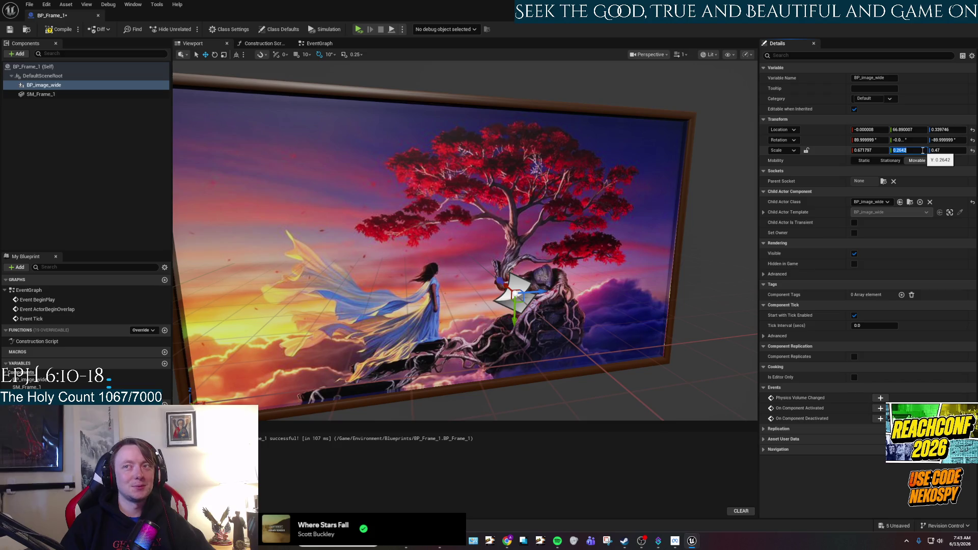
pyautogui.click(922, 151)
pyautogui.press('Return')
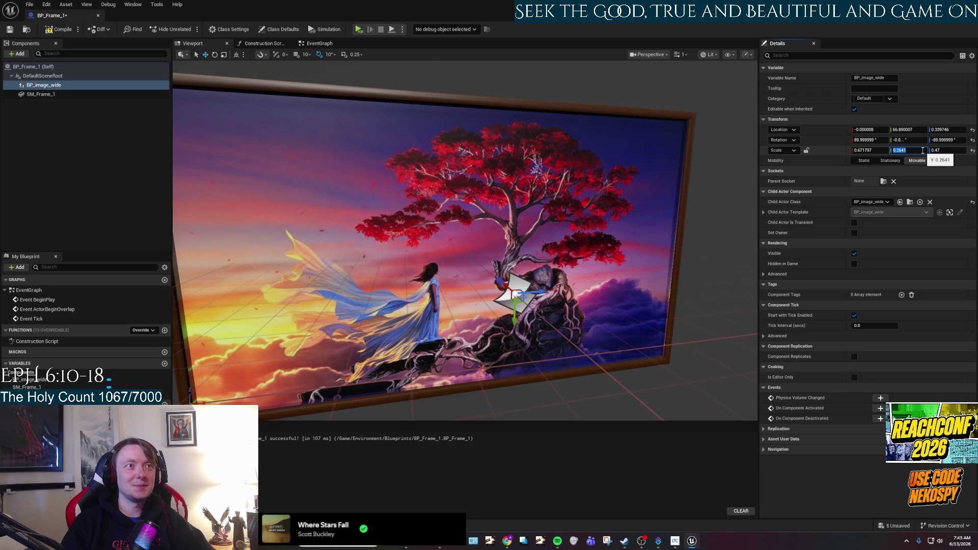
pyautogui.click(922, 150)
pyautogui.press('BackSpace')
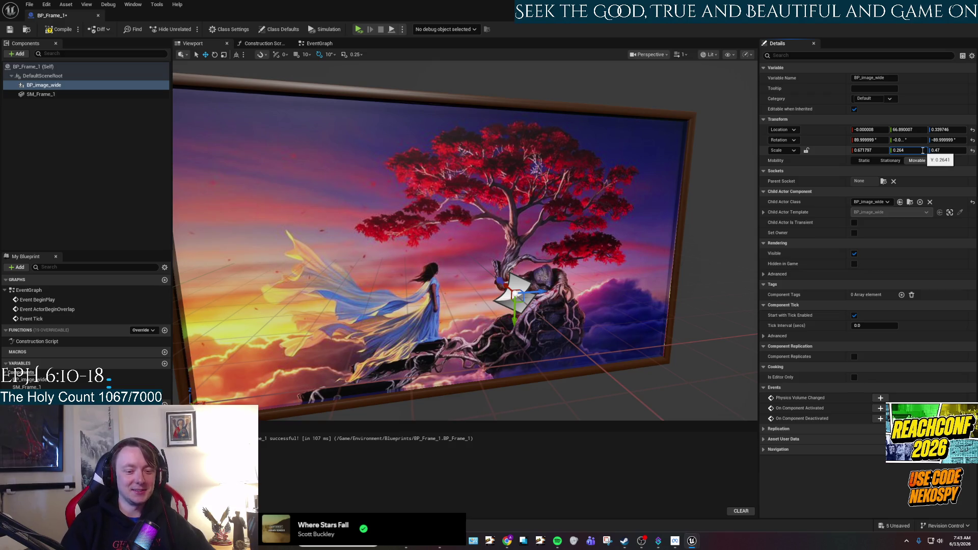
pyautogui.moveTo(560, 229); pyautogui.dragTo(530, 229)
pyautogui.moveTo(459, 229)
pyautogui.mouseDown()
pyautogui.moveTo(458, 265)
pyautogui.moveTo(448, 265)
pyautogui.moveTo(438, 255)
pyautogui.moveTo(438, 214)
pyautogui.moveTo(647, 201)
pyautogui.mouseUp()
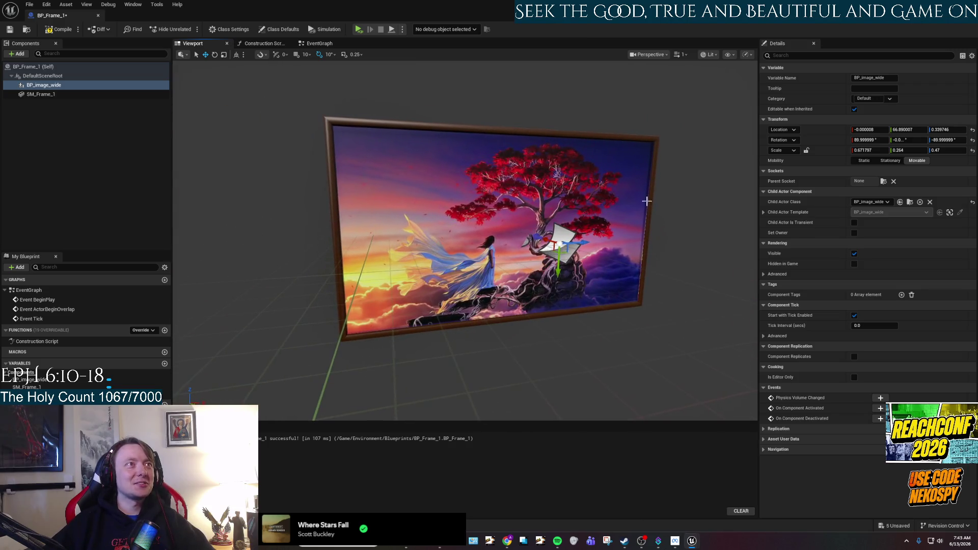
# Compile and save BP_Frame_1, inspect the painting from the front, and return to VRTemplateMap
pyautogui.click(57, 30)
pyautogui.click(9, 29)
pyautogui.moveTo(573, 247)
pyautogui.mouseDown()
pyautogui.moveTo(514, 285)
pyautogui.moveTo(529, 277)
pyautogui.mouseUp()
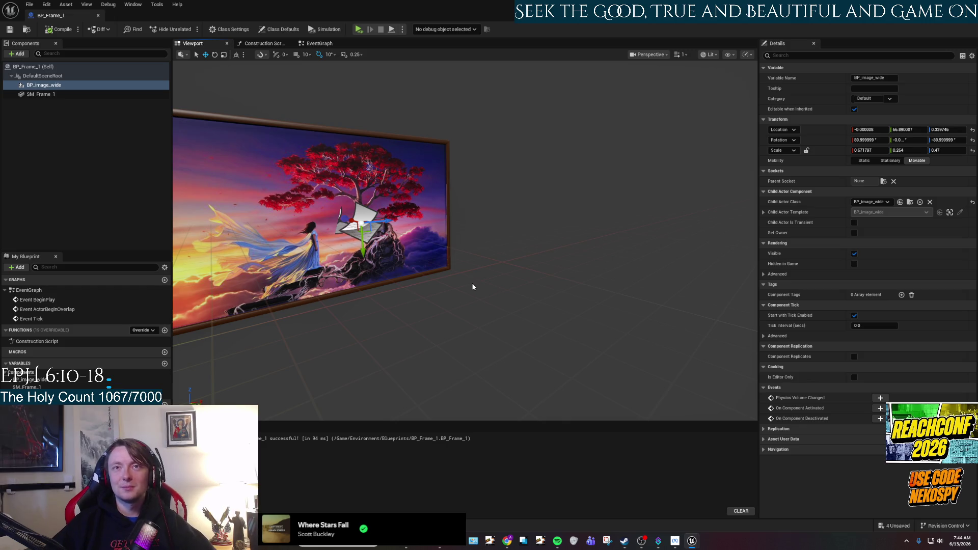
pyautogui.moveTo(447, 280); pyautogui.dragTo(420, 269)
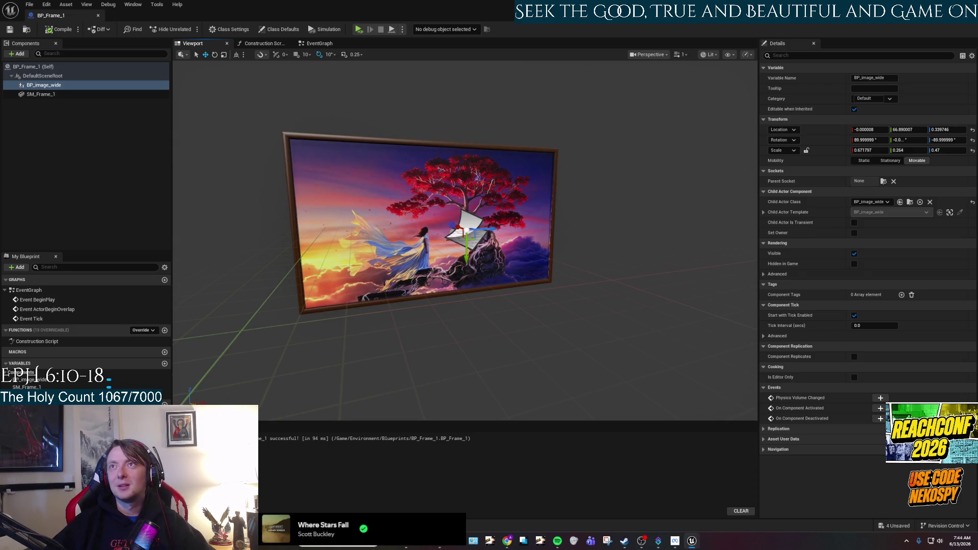
pyautogui.scroll(5, 566, 225)
pyautogui.scroll(-4, 555, 224)
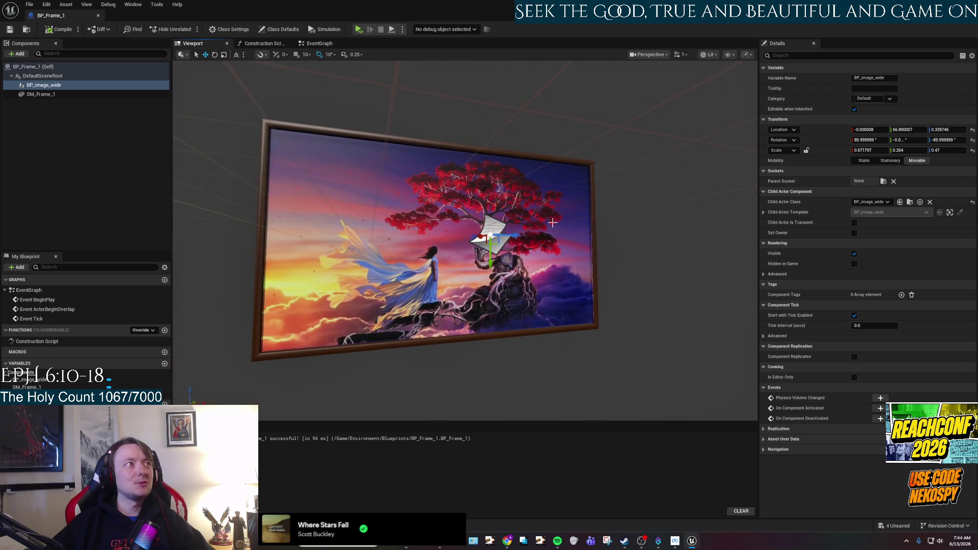
pyautogui.scroll(3, 553, 222)
pyautogui.scroll(-4, 553, 222)
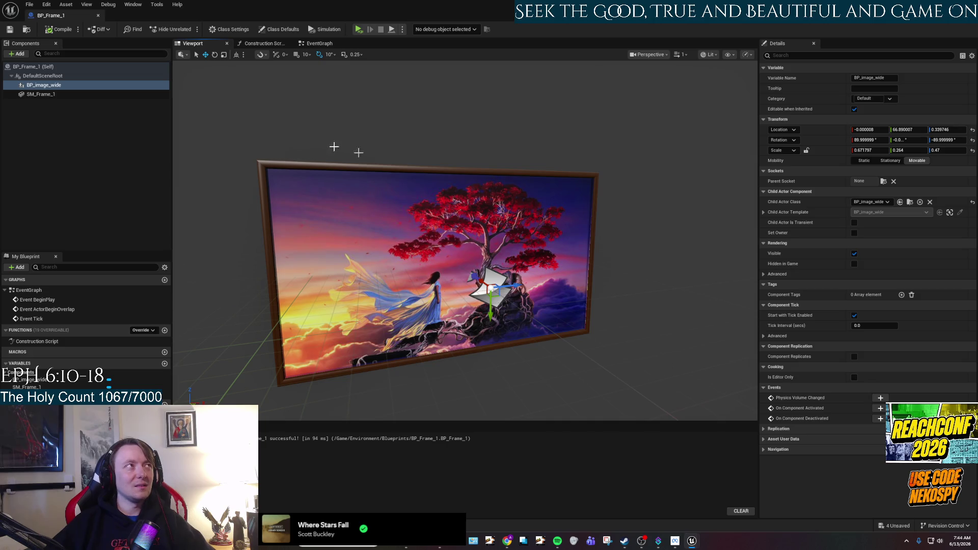
pyautogui.hotkey('alt', 'Tab')
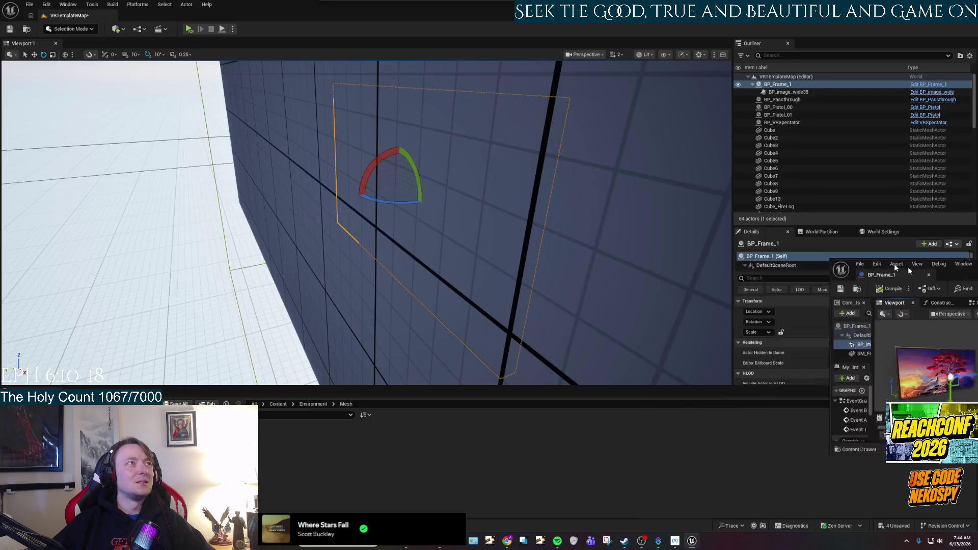
pyautogui.press('f')
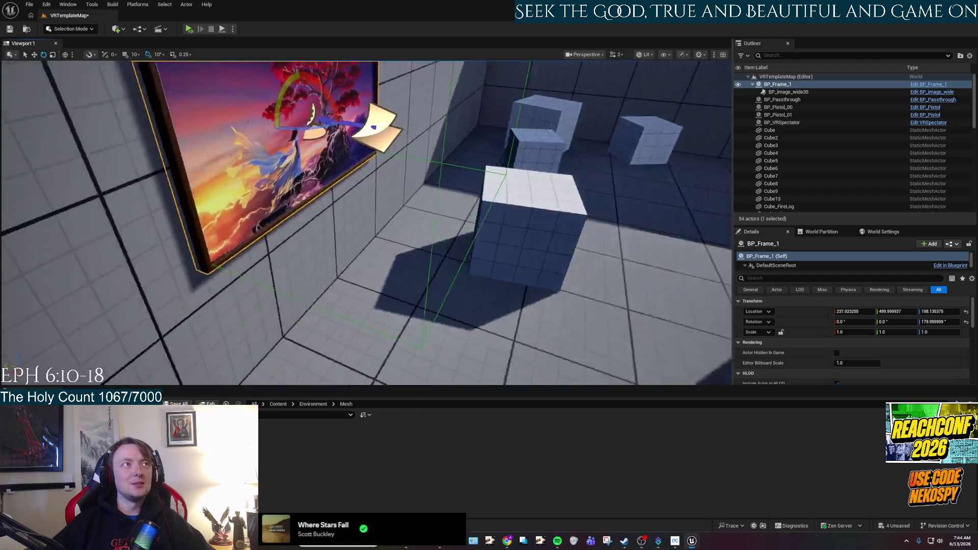
pyautogui.scroll(-5, 190, 334)
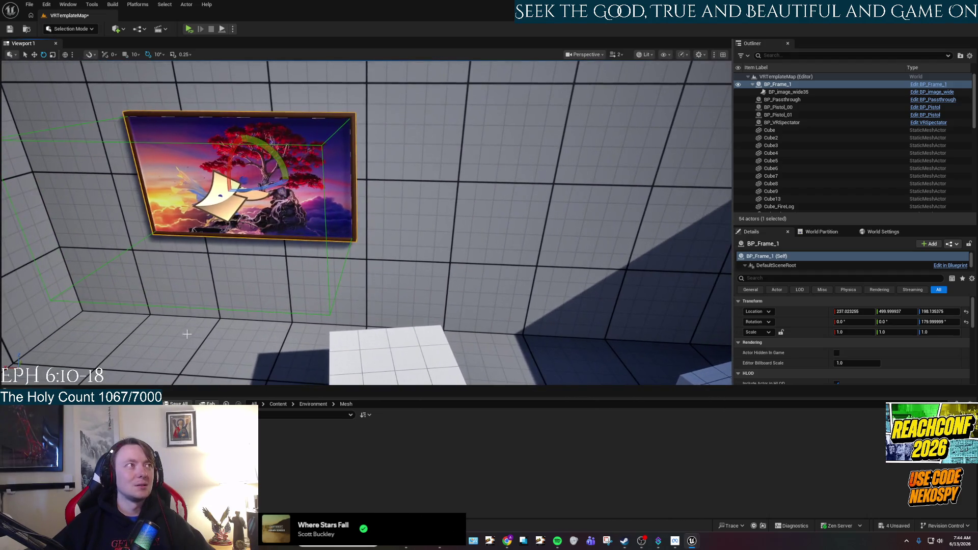
pyautogui.click(190, 334)
pyautogui.press('f')
pyautogui.press('w')
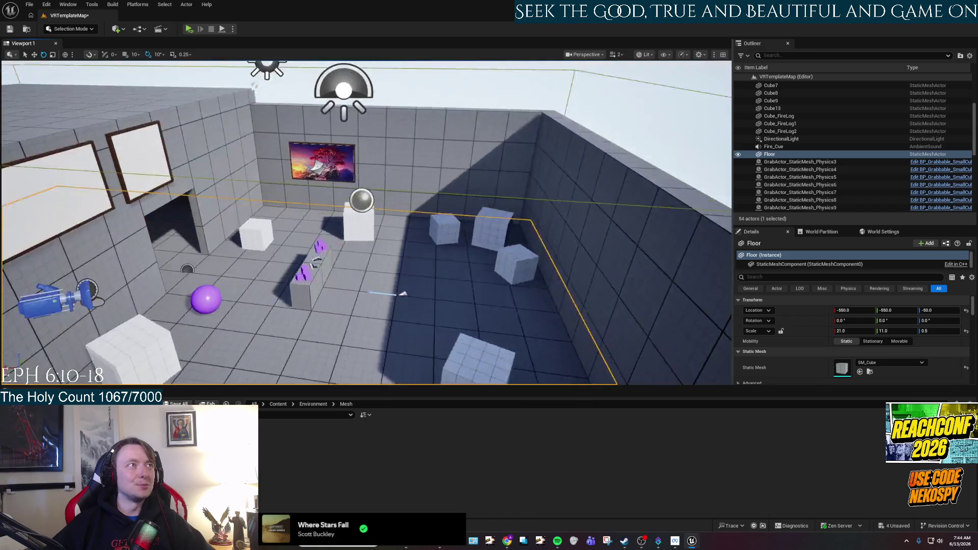
pyautogui.press('f')
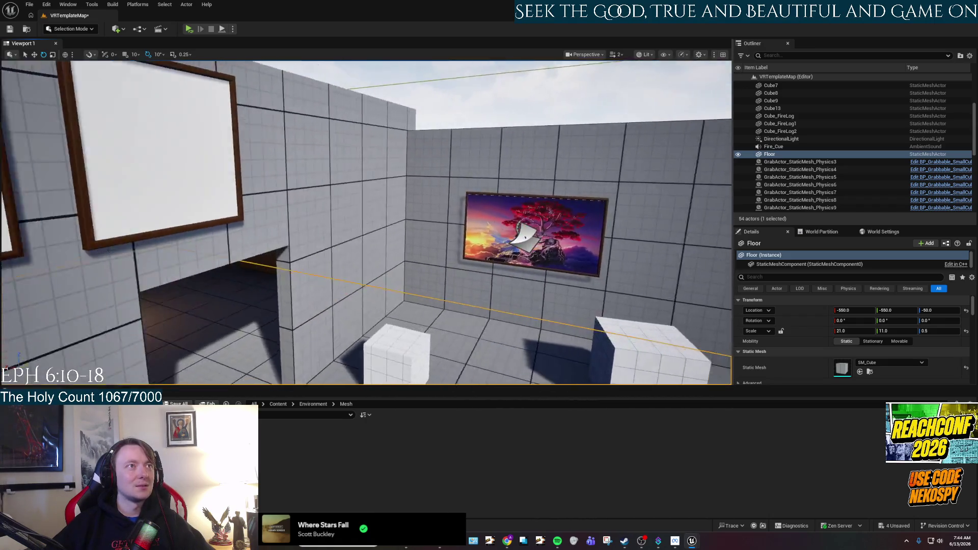
pyautogui.click(48, 164)
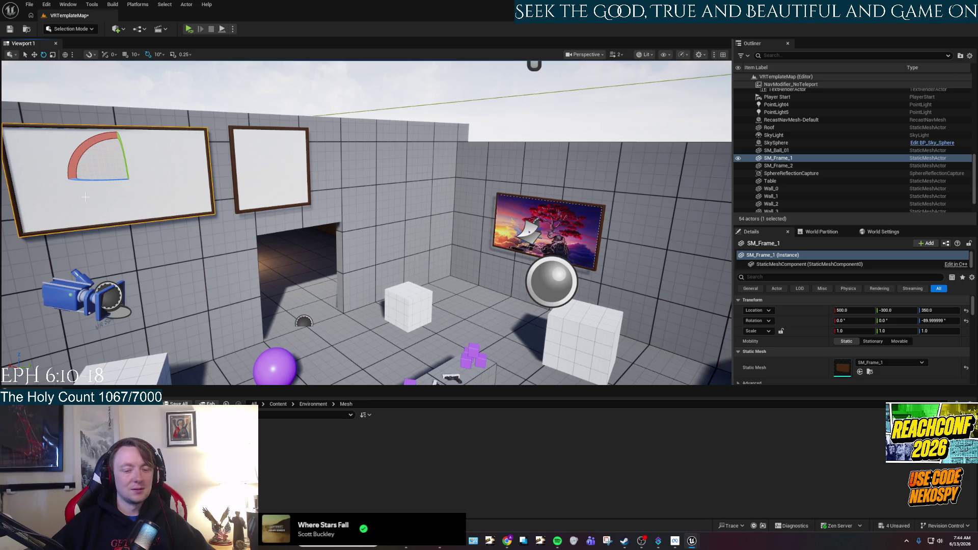
pyautogui.press('Delete')
pyautogui.press('w')
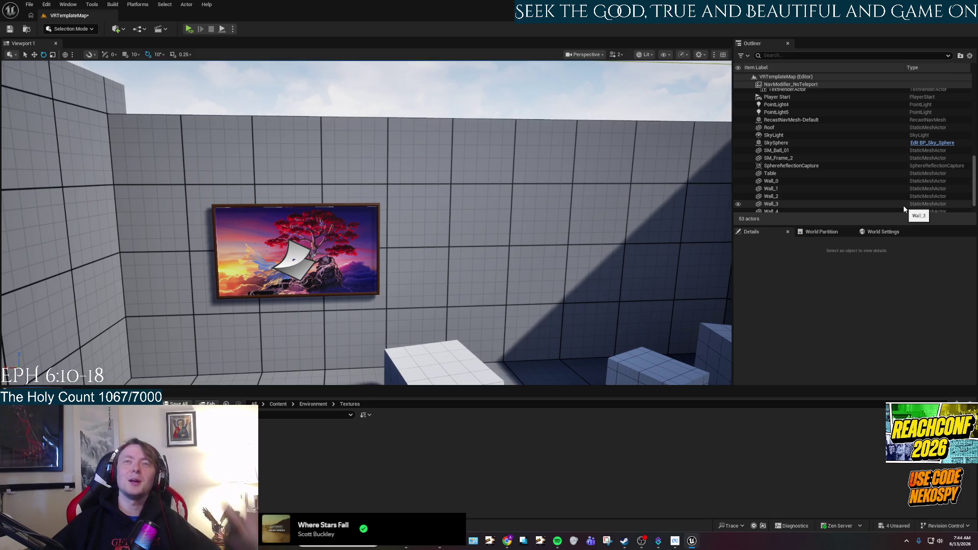
pyautogui.moveTo(271, 266); pyautogui.dragTo(296, 331)
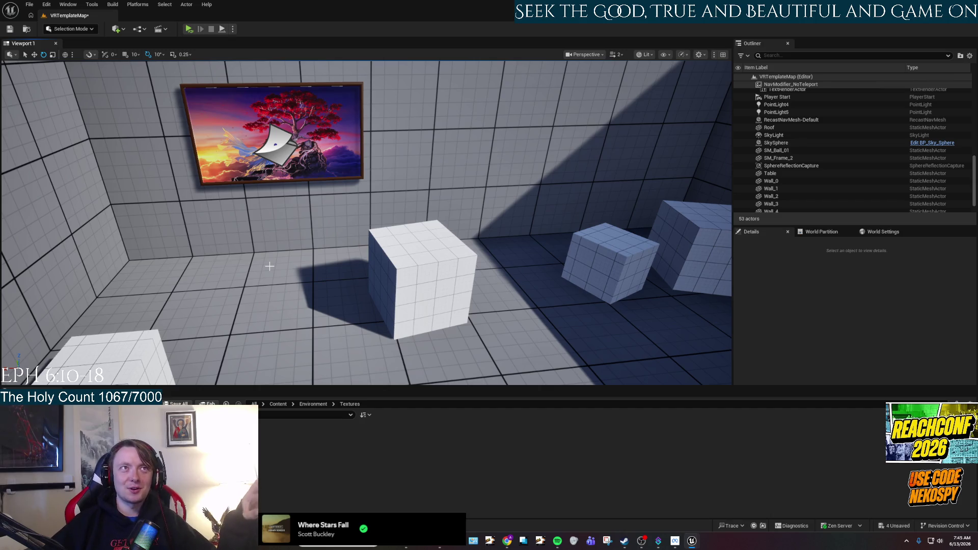
pyautogui.moveTo(583, 263); pyautogui.dragTo(558, 211)
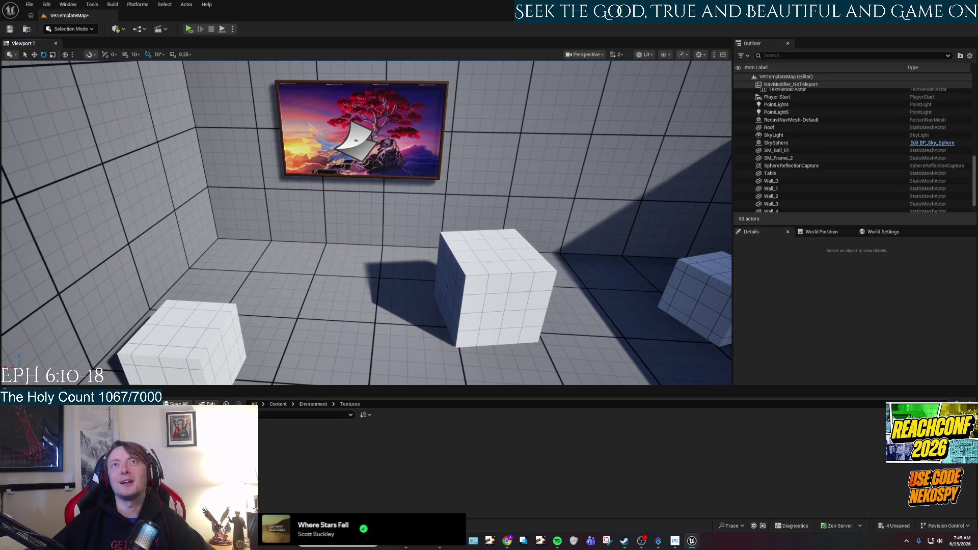
# Browse the Environment Materials, Blueprints and Mesh folders, ending in Environment Textures
pyautogui.hotkey('alt', 'Tab')
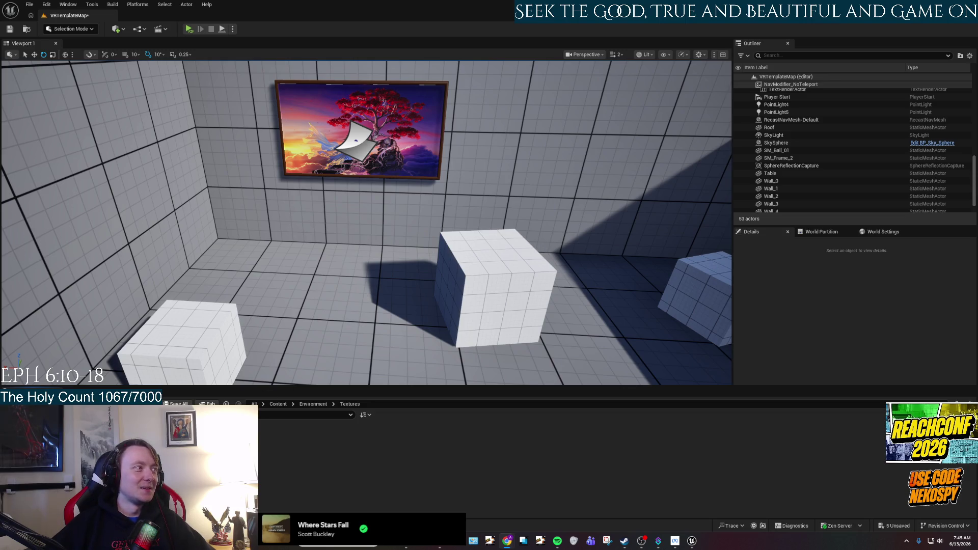
pyautogui.click(41, 444)
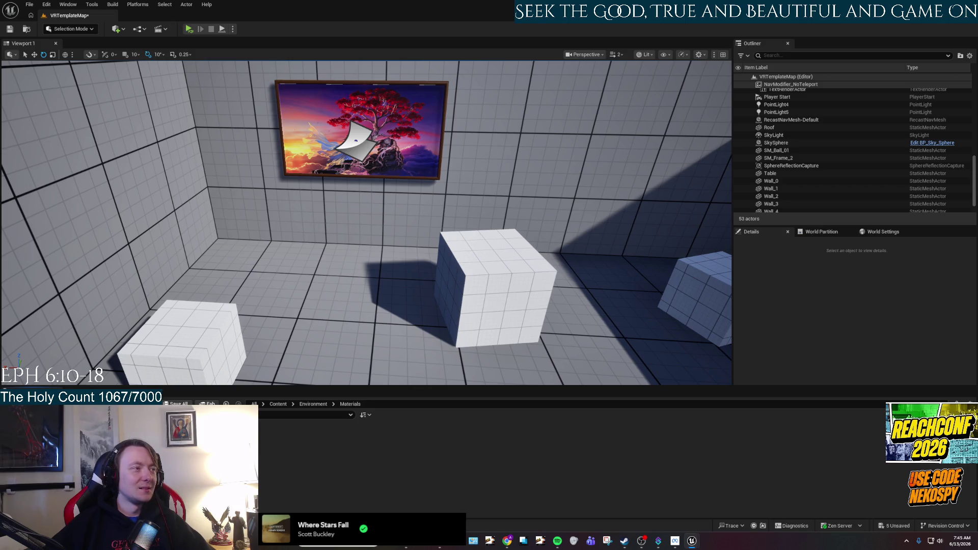
pyautogui.click(41, 433)
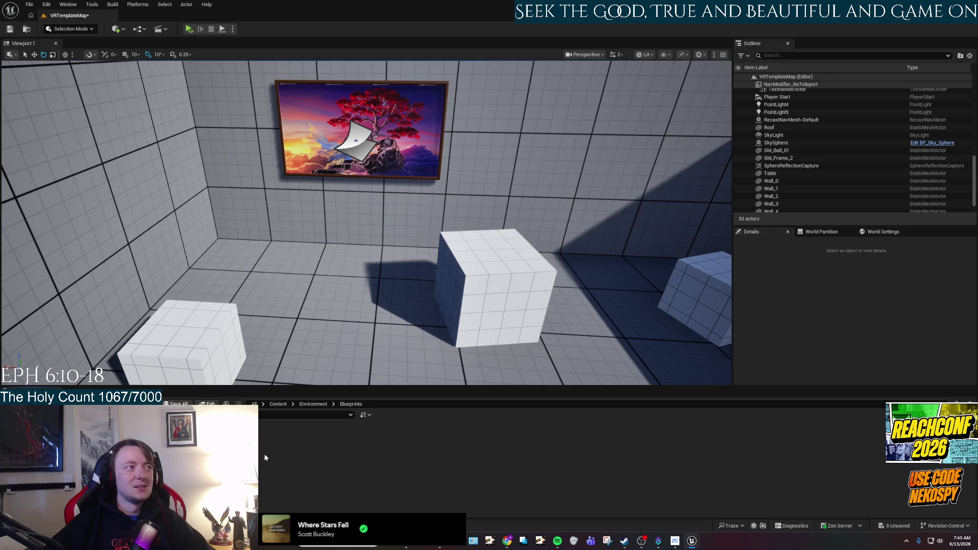
pyautogui.click(41, 440)
pyautogui.click(41, 448)
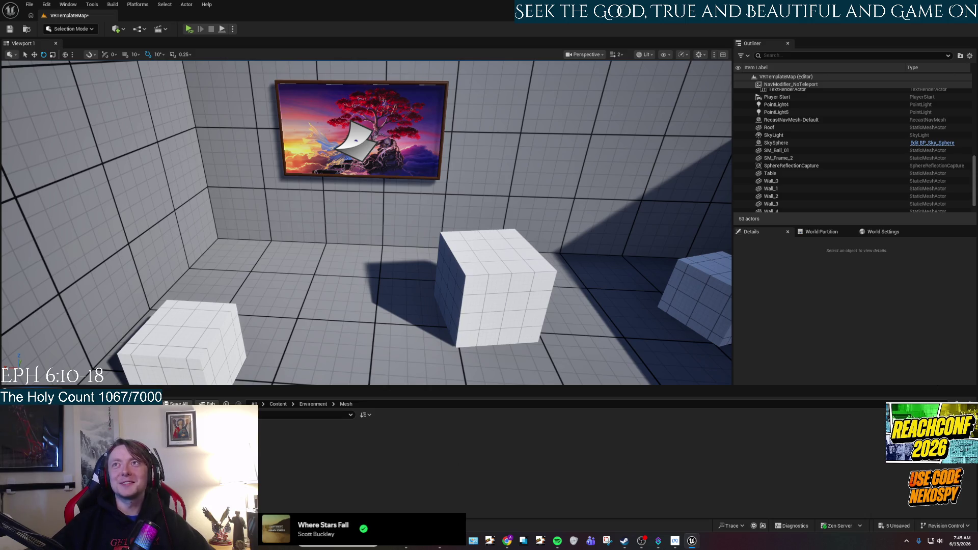
pyautogui.moveTo(459, 331)
pyautogui.mouseDown()
pyautogui.moveTo(489, 303)
pyautogui.moveTo(474, 313)
pyautogui.mouseUp()
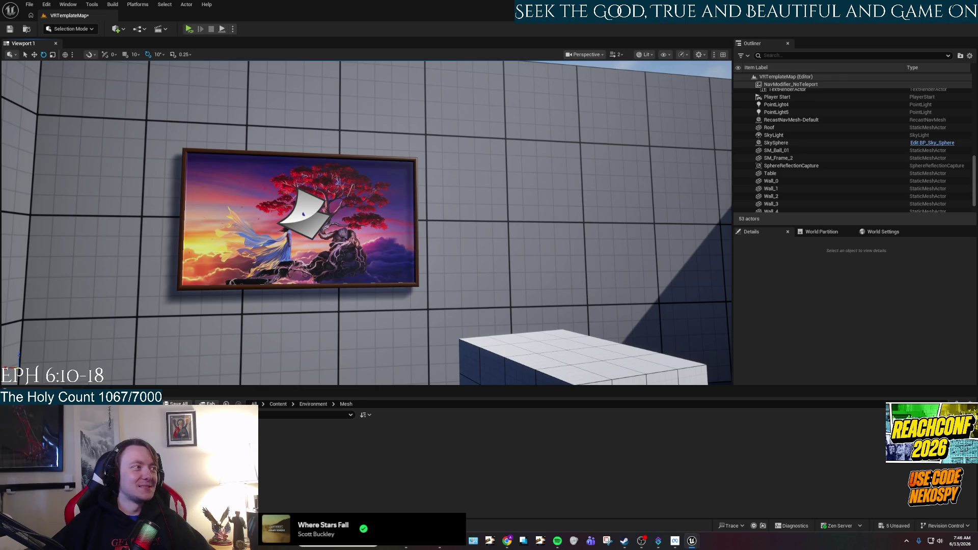
pyautogui.click(46, 448)
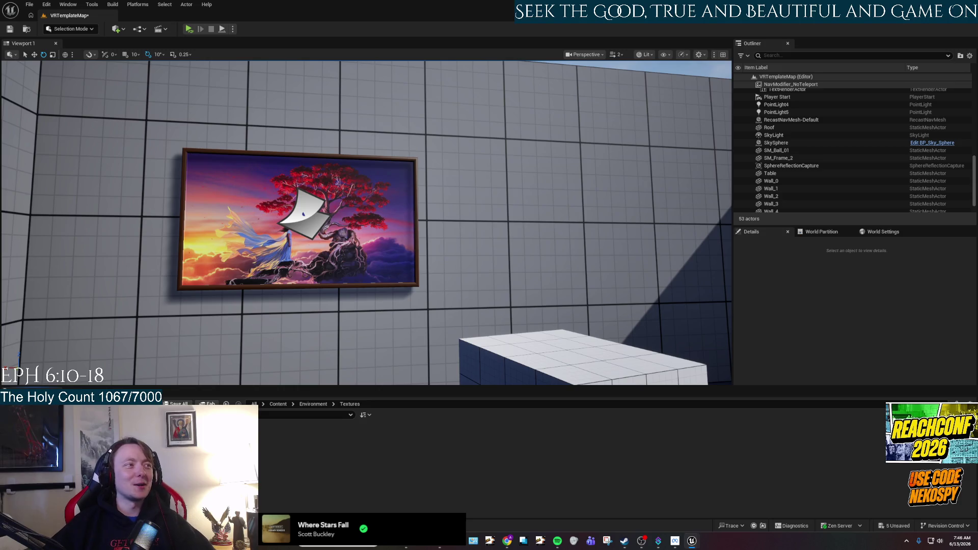
# Delete the Test texture, dismiss the delete warning, and look around the room
pyautogui.press('Delete')
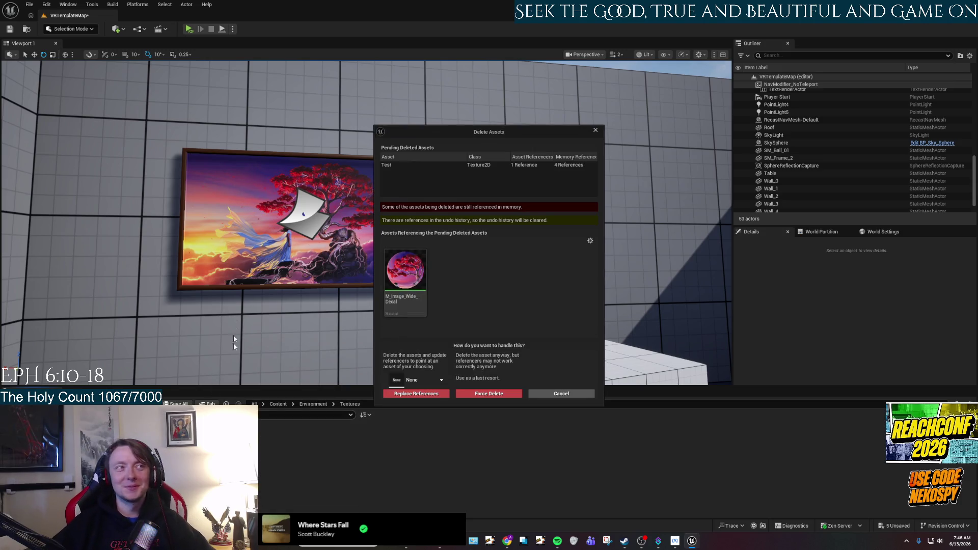
pyautogui.click(466, 393)
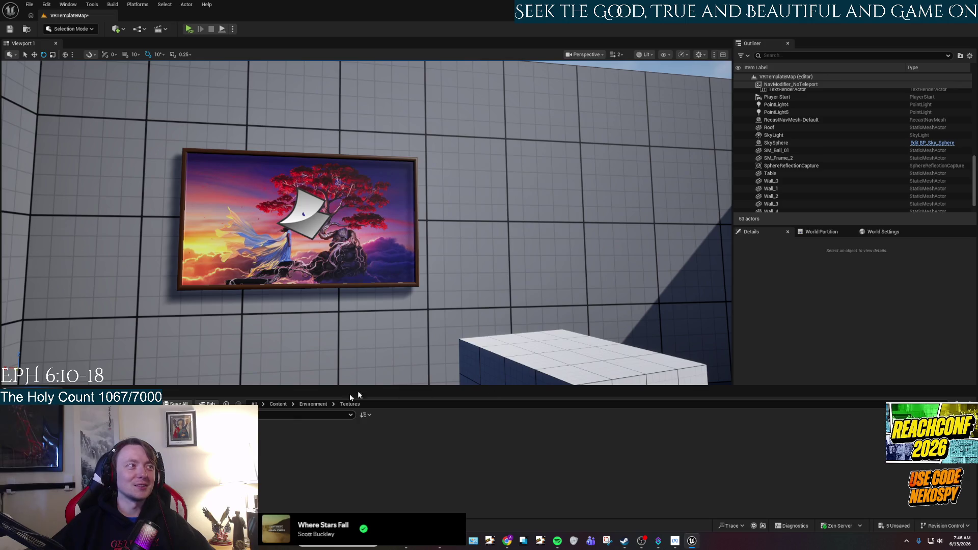
pyautogui.moveTo(345, 317)
pyautogui.mouseDown()
pyautogui.moveTo(326, 305)
pyautogui.moveTo(366, 301)
pyautogui.moveTo(345, 317)
pyautogui.mouseUp()
pyautogui.scroll(-1, 837, 157)
pyautogui.scroll(5, 838, 157)
pyautogui.scroll(5, 838, 156)
pyautogui.scroll(-5, 838, 156)
pyautogui.scroll(5, 838, 156)
pyautogui.scroll(-1, 838, 157)
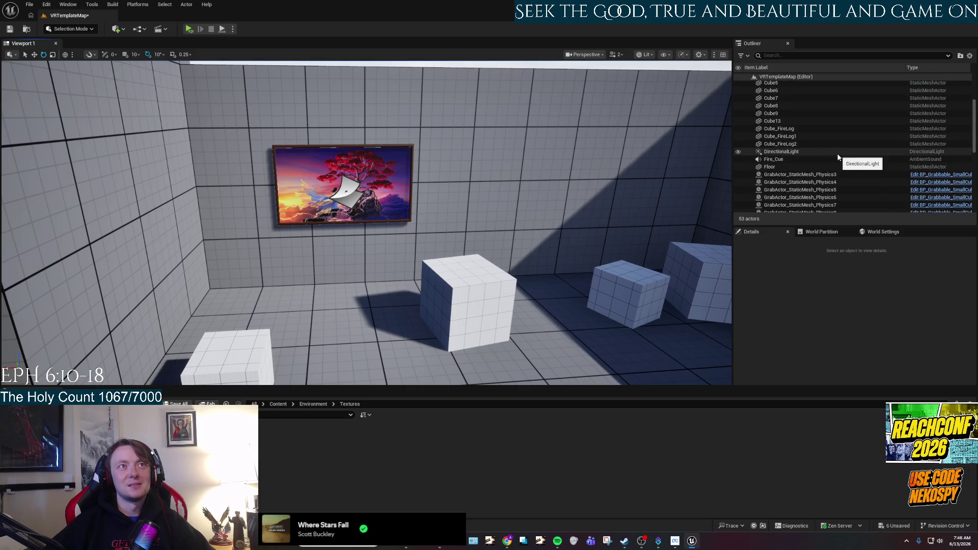
pyautogui.scroll(-4, 837, 157)
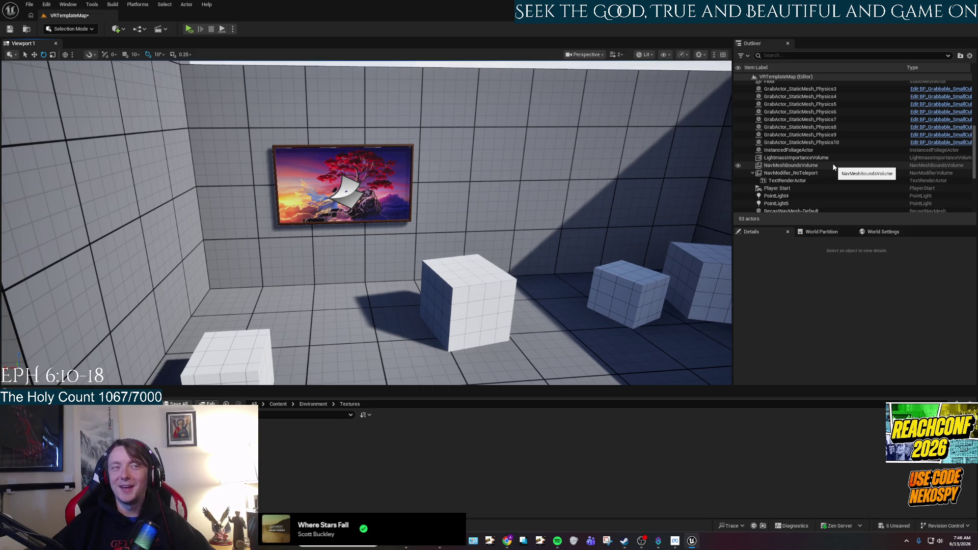
pyautogui.scroll(-1, 833, 166)
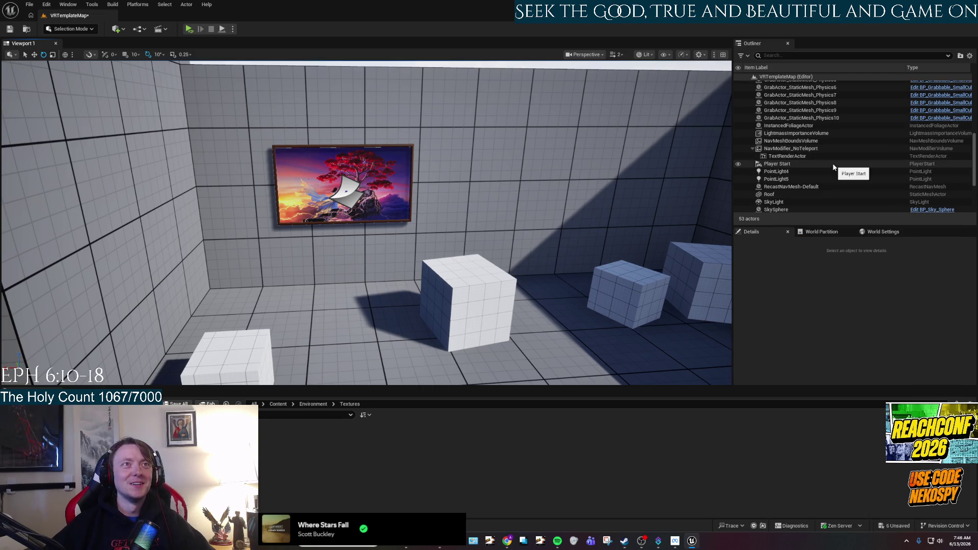
pyautogui.scroll(-4, 833, 165)
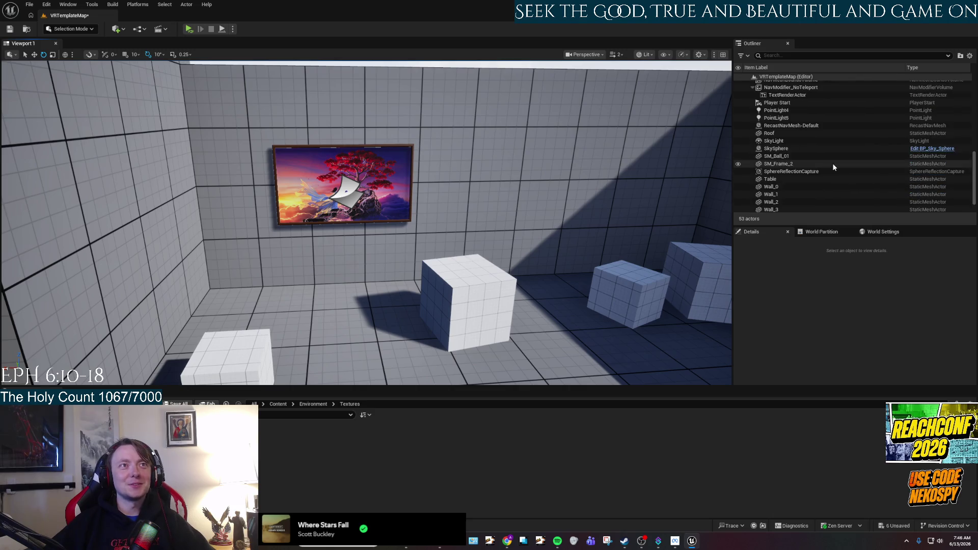
pyautogui.scroll(2, 833, 164)
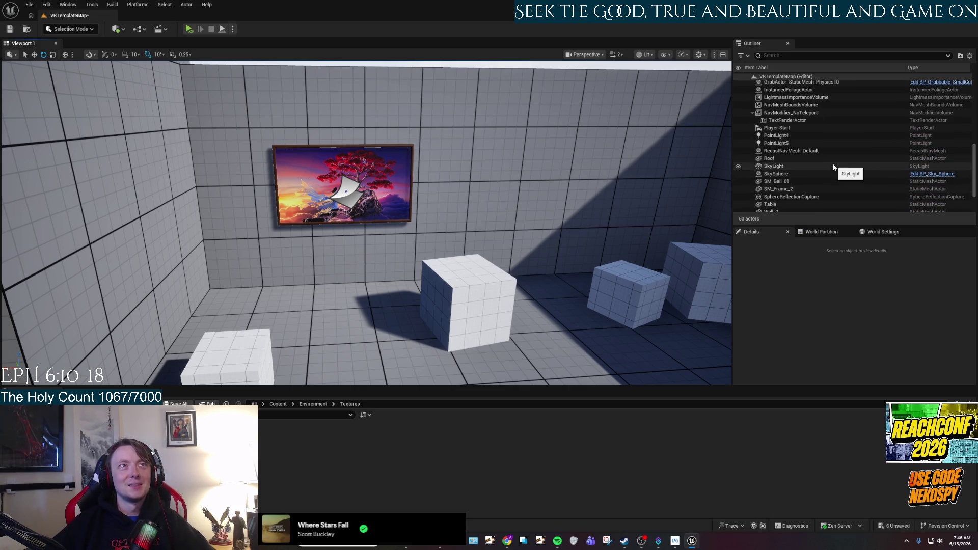
pyautogui.scroll(5, 833, 167)
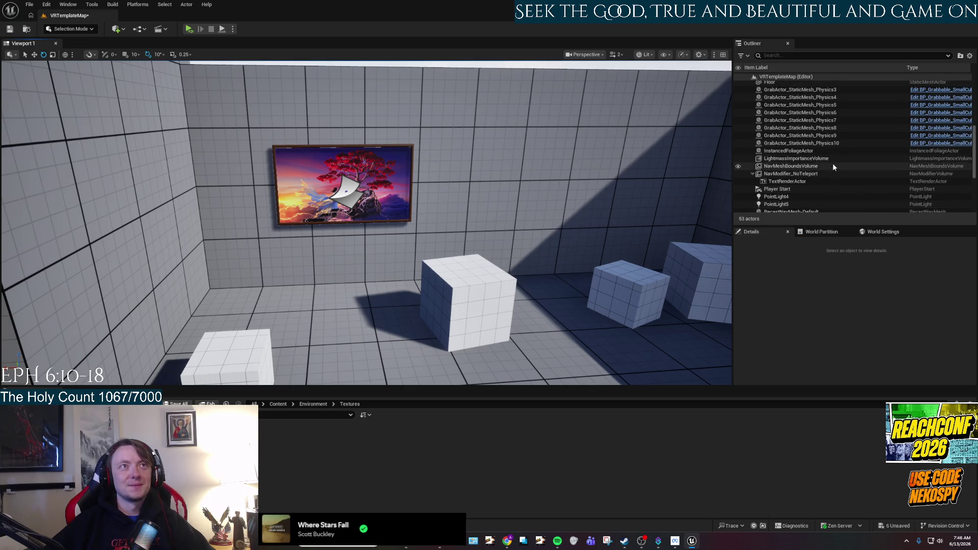
pyautogui.scroll(4, 833, 166)
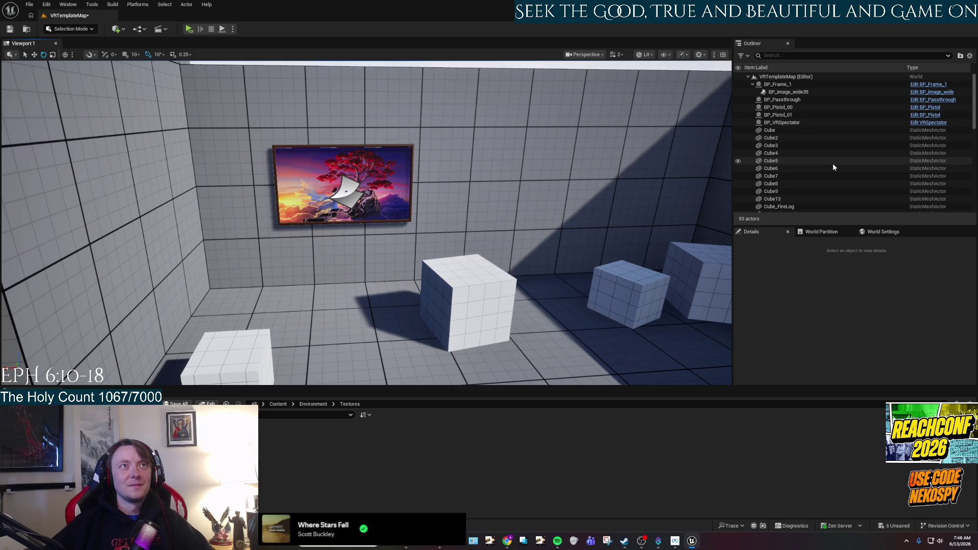
pyautogui.scroll(-4, 833, 167)
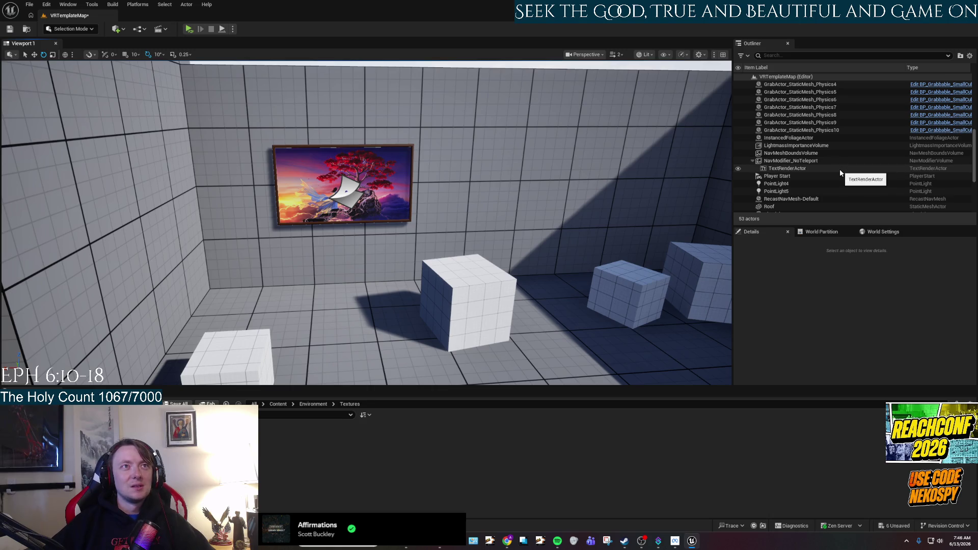
pyautogui.scroll(-4, 840, 171)
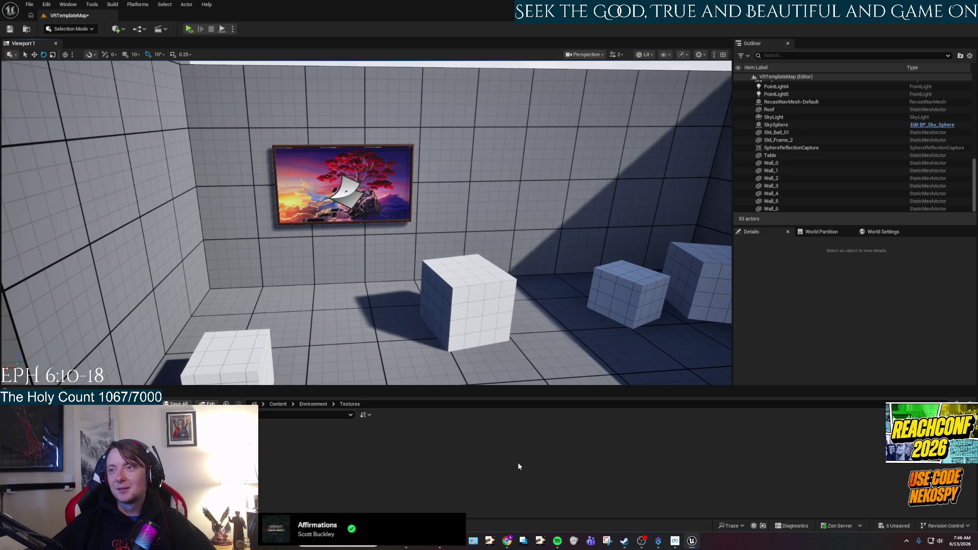
pyautogui.hotkey('alt', 'Tab')
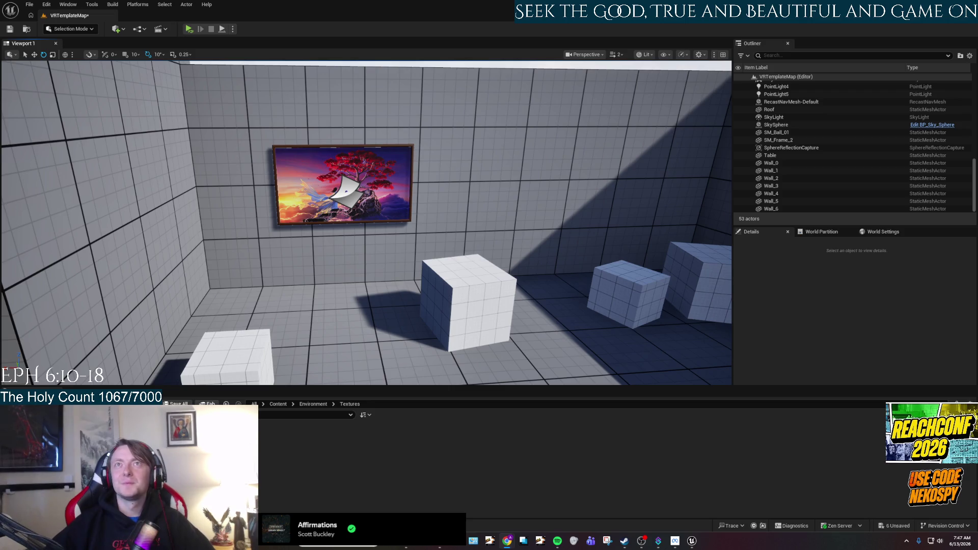
pyautogui.hotkey('alt', 'Tab')
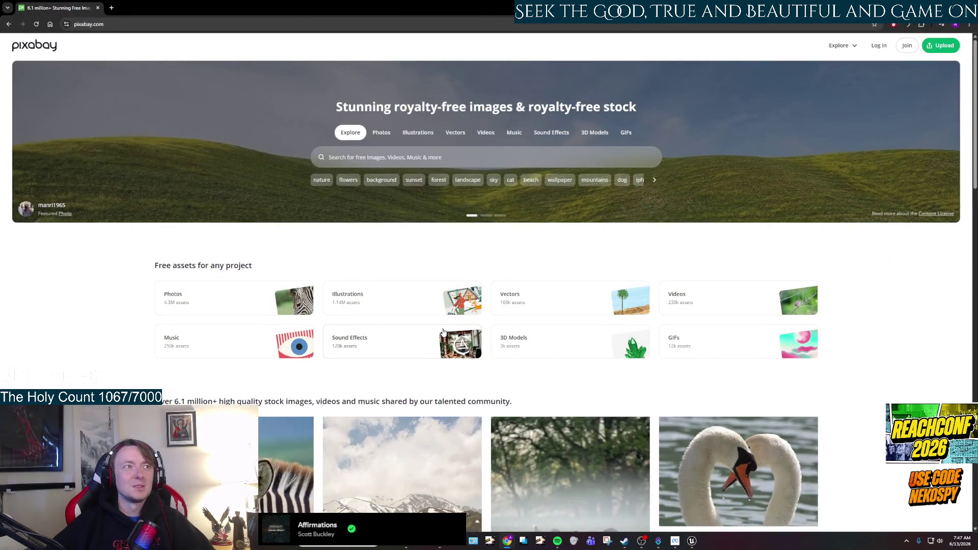
# Open Pixabay's free photos collection
pyautogui.scroll(-1, 543, 386)
pyautogui.scroll(-4, 542, 386)
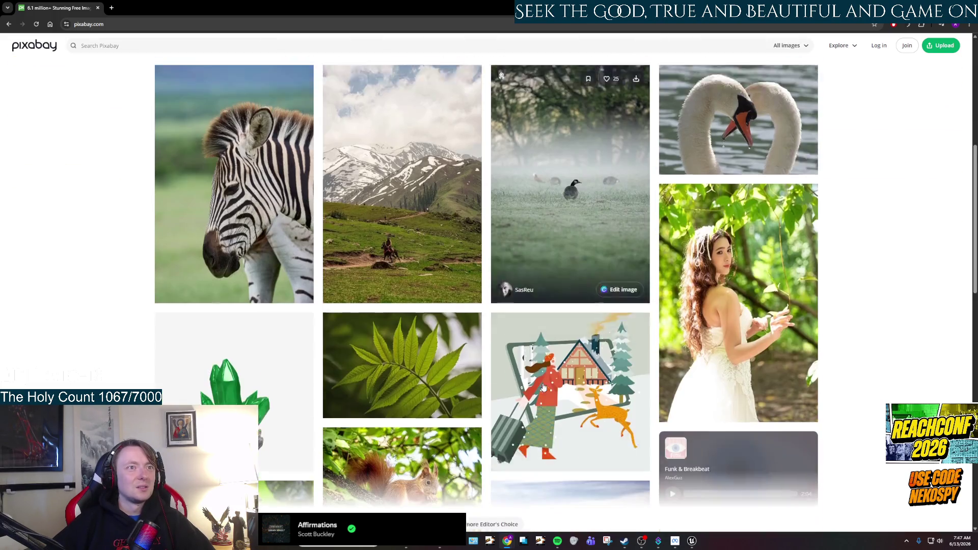
pyautogui.scroll(3, 356, 286)
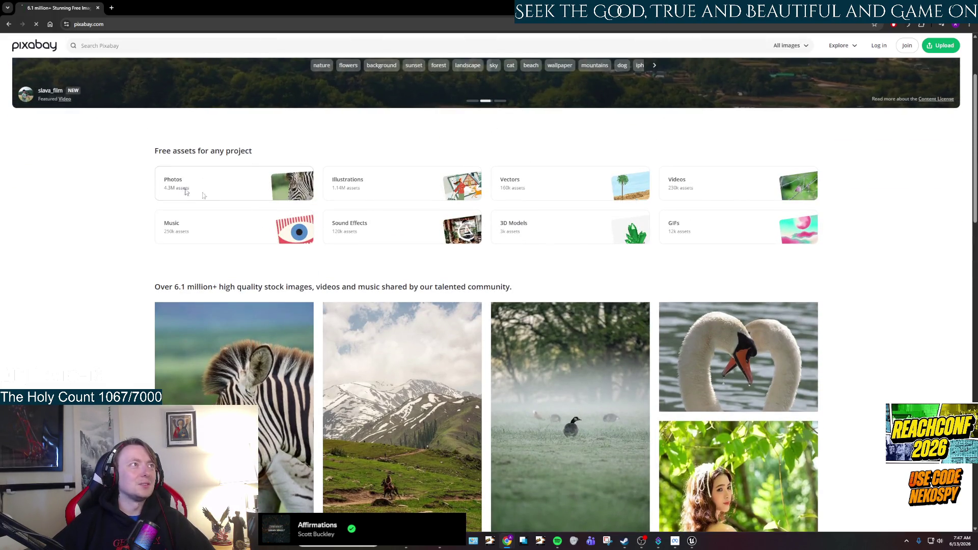
pyautogui.click(184, 190)
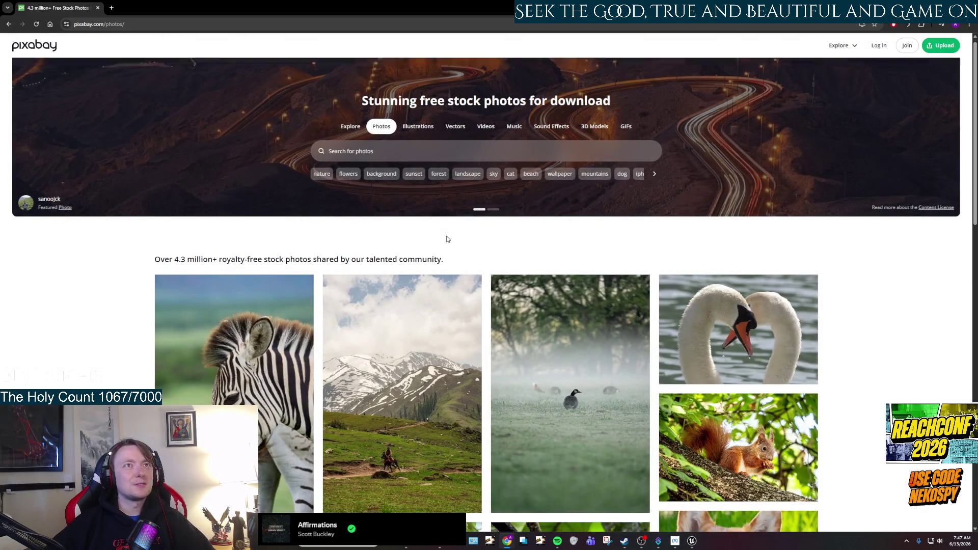
# Search Pixabay photos for '1080 by 1920'
pyautogui.scroll(-10, 491, 195)
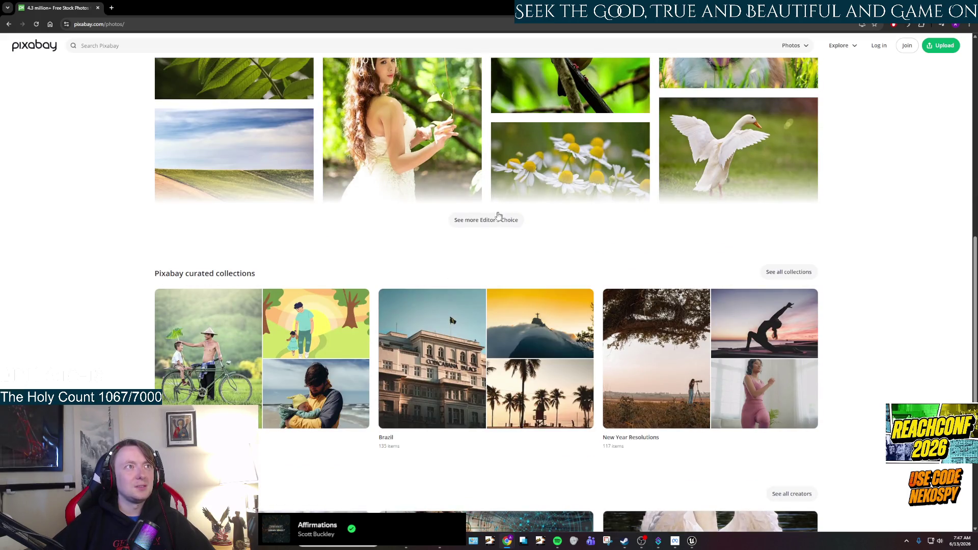
pyautogui.scroll(-3, 483, 219)
pyautogui.scroll(4, 481, 223)
pyautogui.scroll(7, 482, 223)
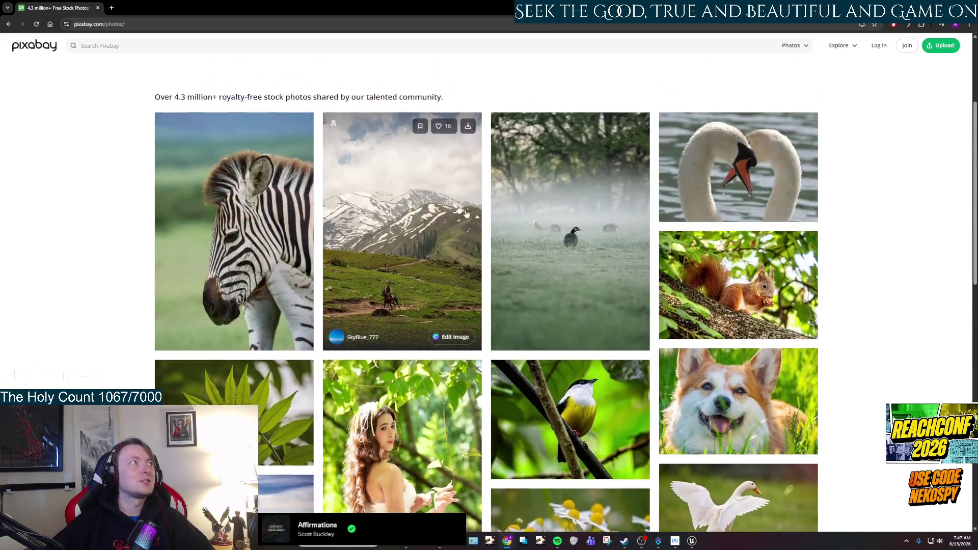
pyautogui.click(324, 46)
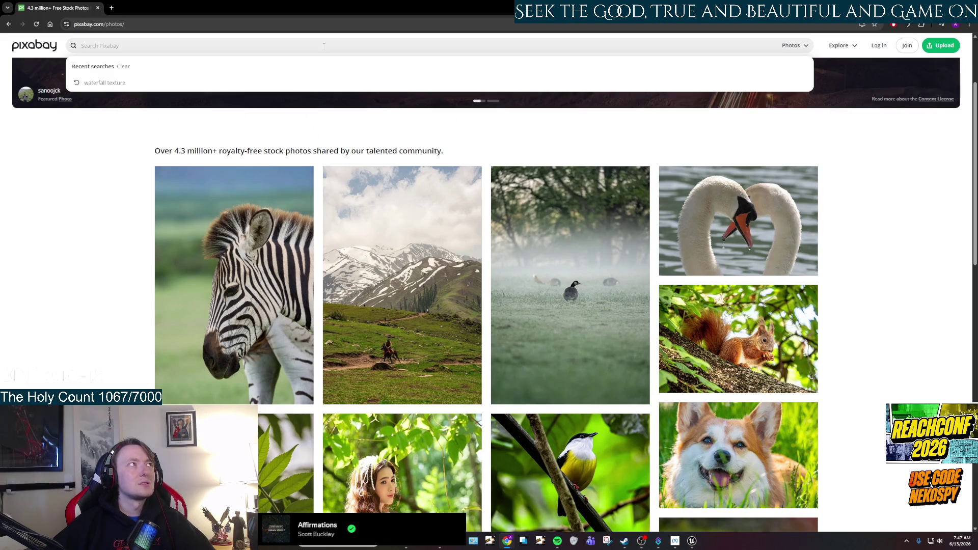
pyautogui.write('1080')
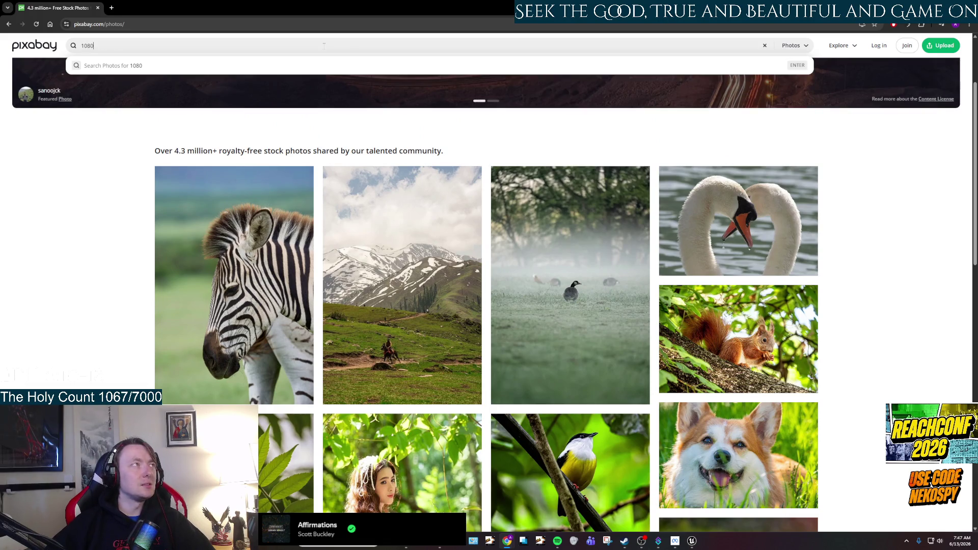
pyautogui.write(' by 10')
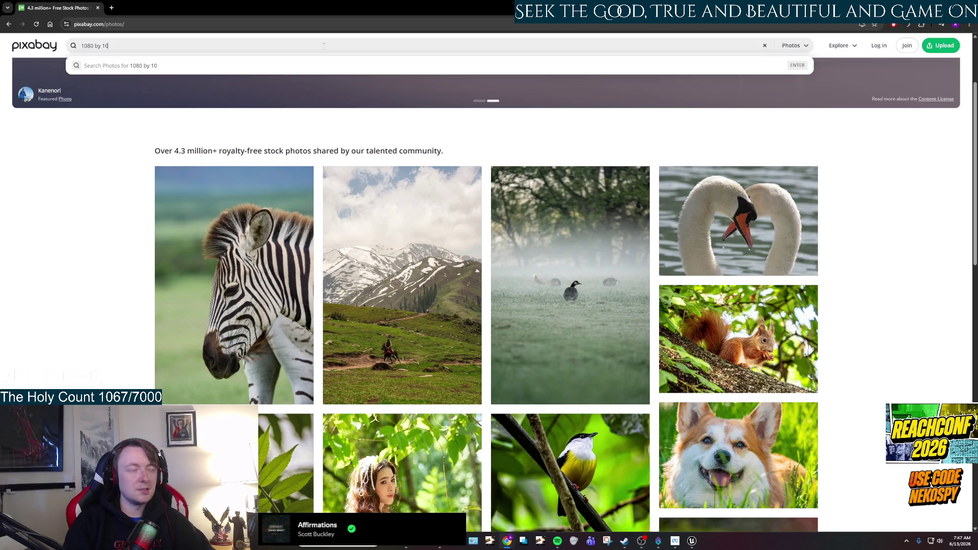
pyautogui.write('92')
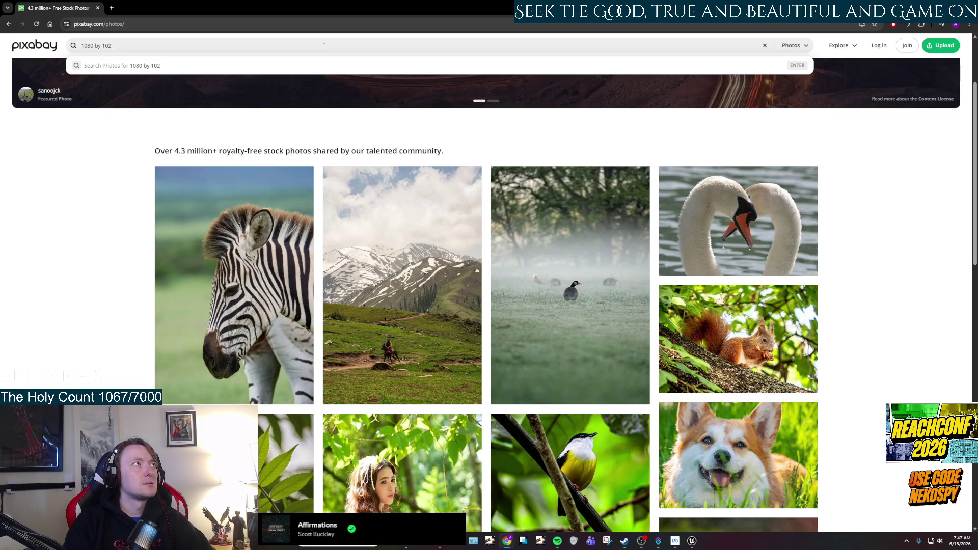
pyautogui.write('2')
pyautogui.write('920')
pyautogui.press('Return')
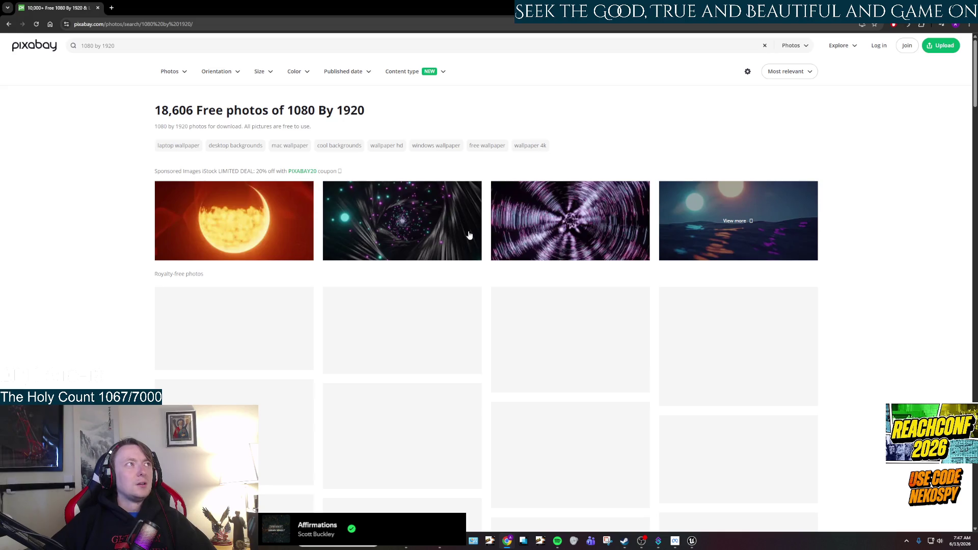
# Reload the results, open and back out of the ballet photo, and reload again
pyautogui.scroll(-2, 426, 216)
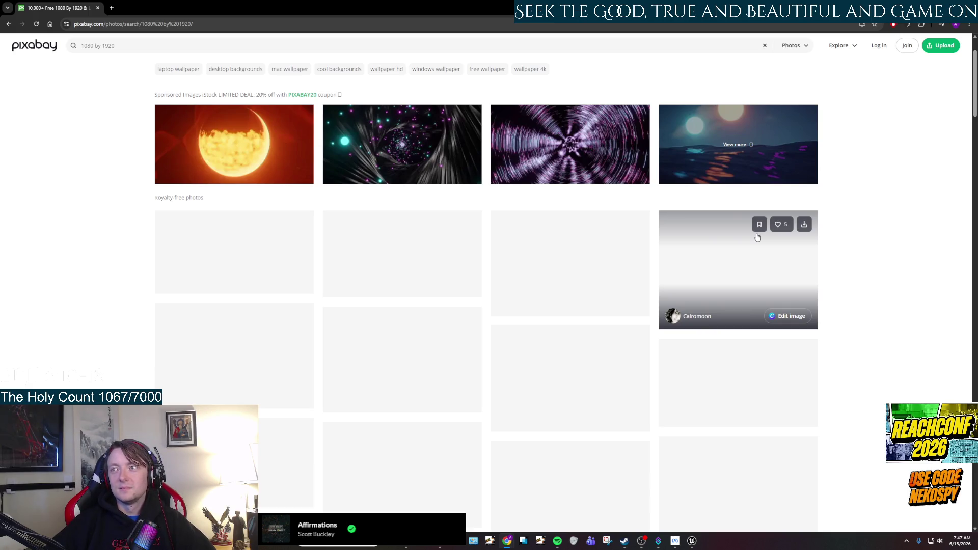
pyautogui.click(36, 25)
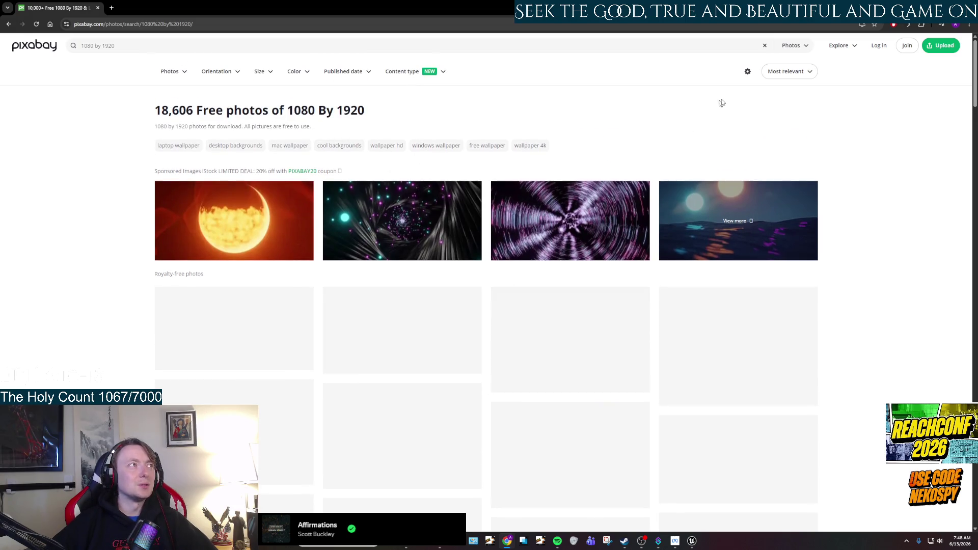
pyautogui.scroll(-6, 846, 173)
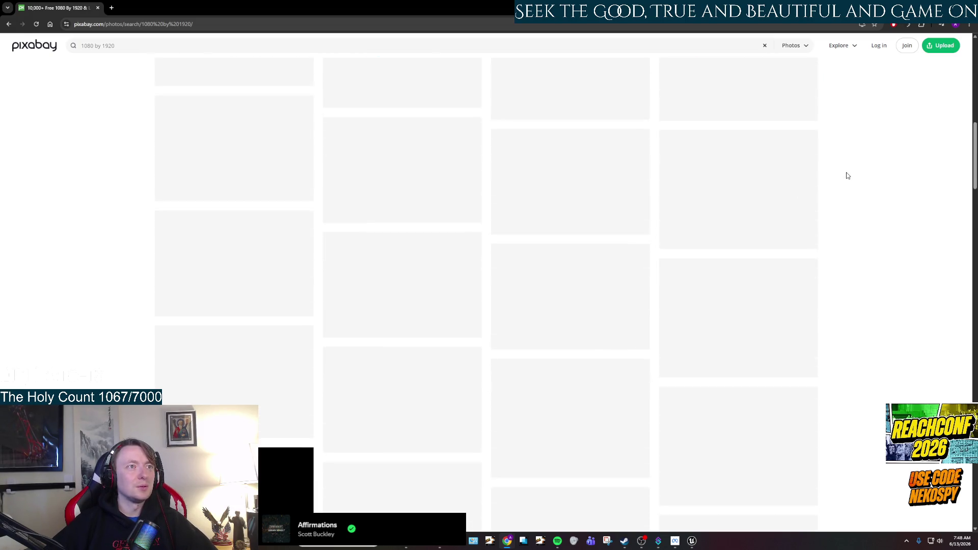
pyautogui.scroll(5, 847, 176)
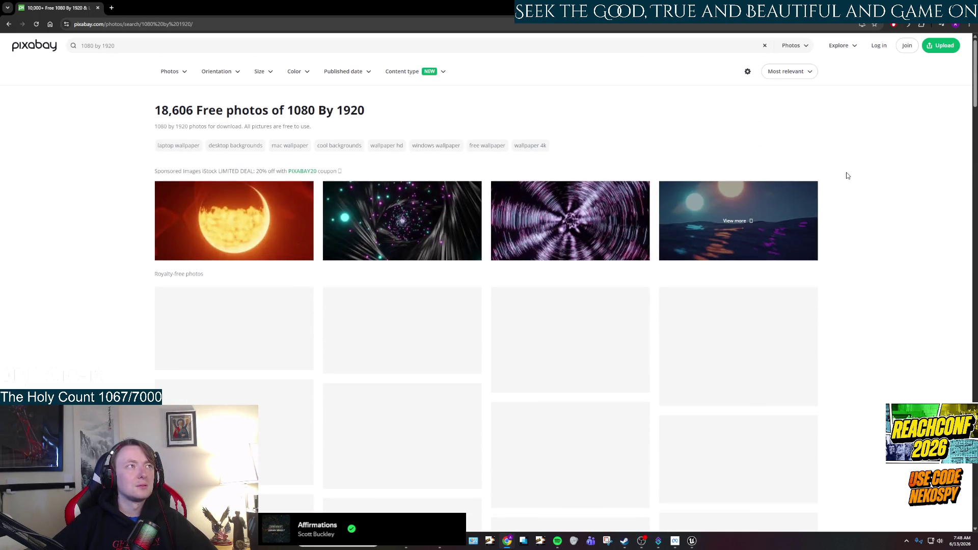
pyautogui.moveTo(306, 337)
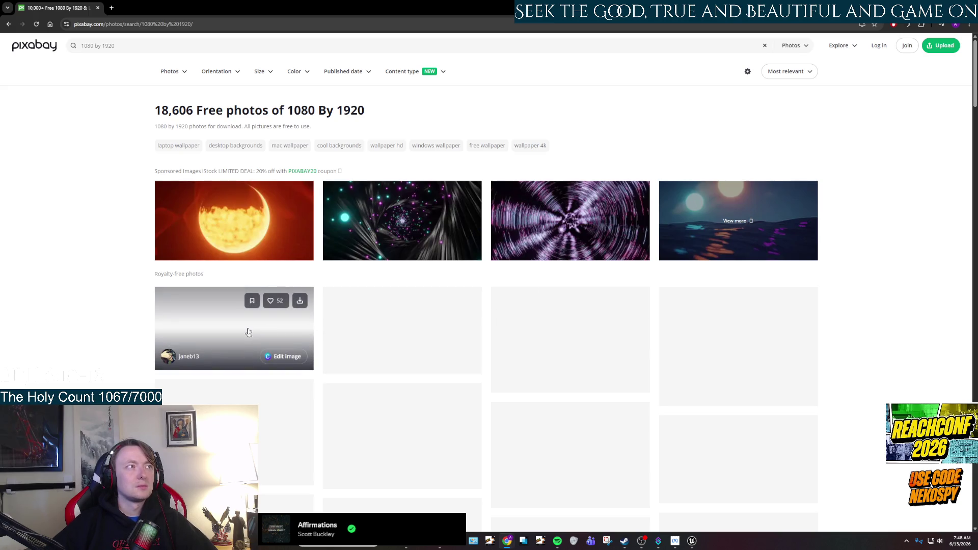
pyautogui.click(250, 328)
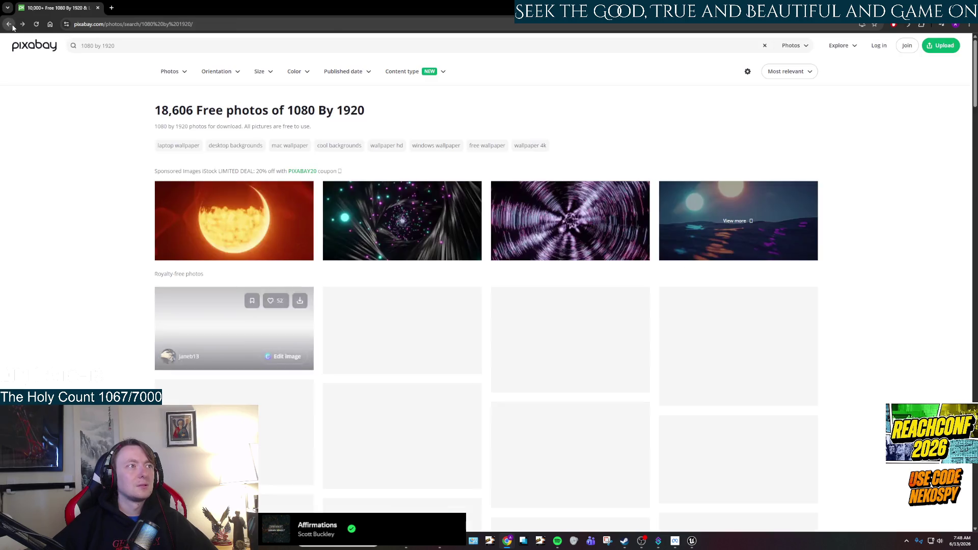
pyautogui.click(8, 24)
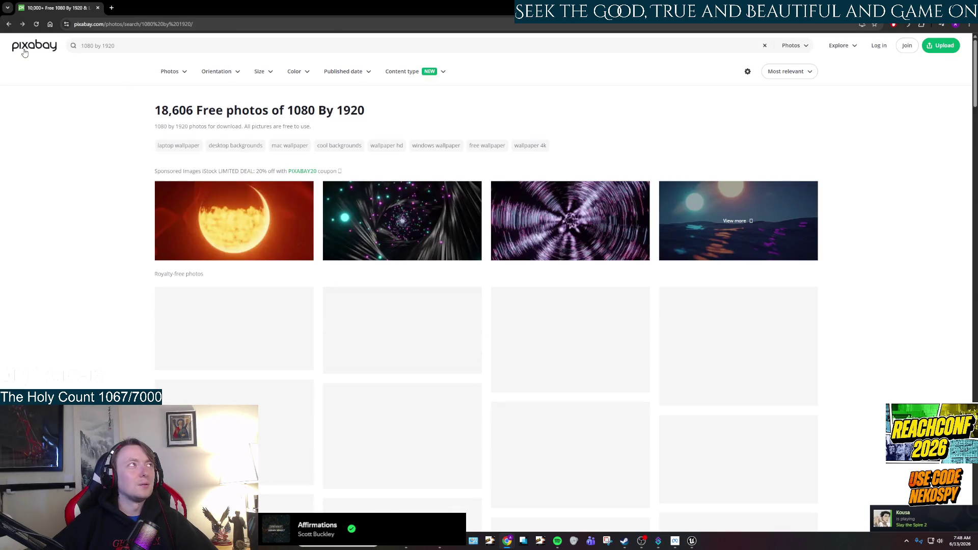
pyautogui.click(37, 25)
pyautogui.click(37, 25)
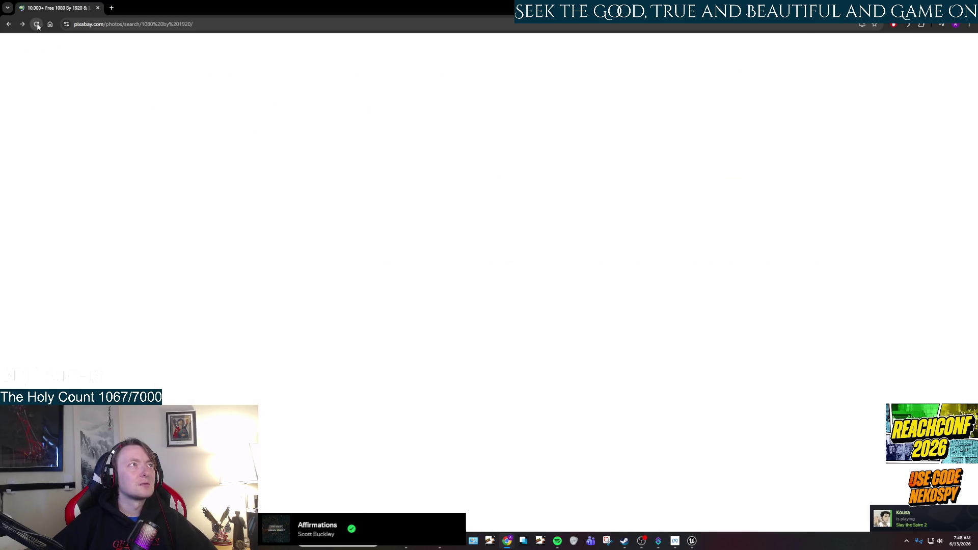
# Scroll down the results and open the sunset pier photo's detail page
pyautogui.scroll(-2, 549, 214)
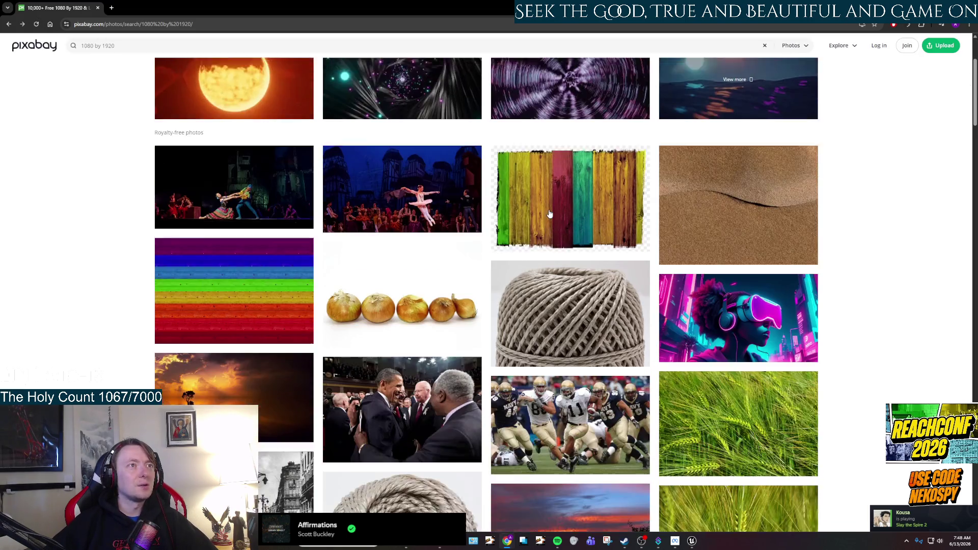
pyautogui.scroll(-3, 549, 214)
pyautogui.scroll(-3, 549, 214)
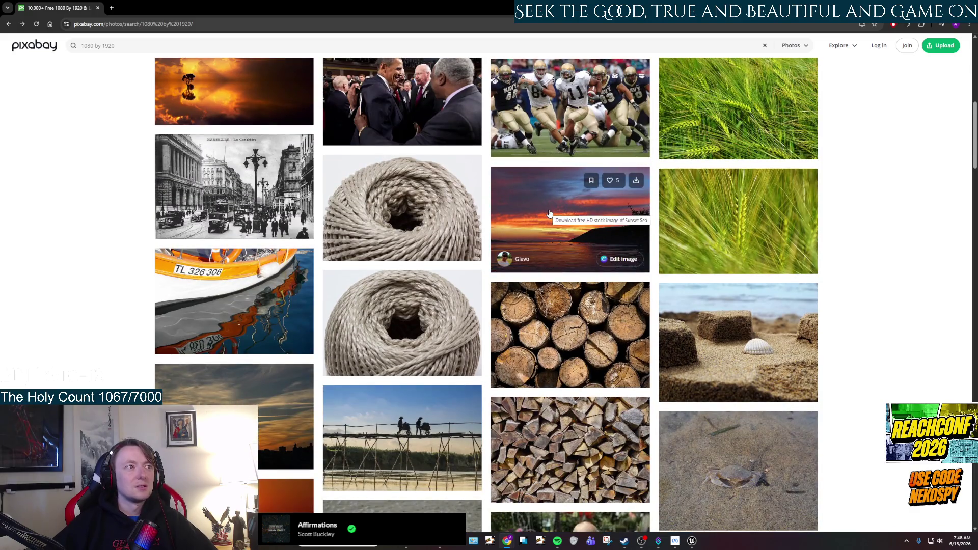
pyautogui.scroll(-4, 549, 214)
pyautogui.scroll(-5, 549, 214)
pyautogui.scroll(-4, 549, 213)
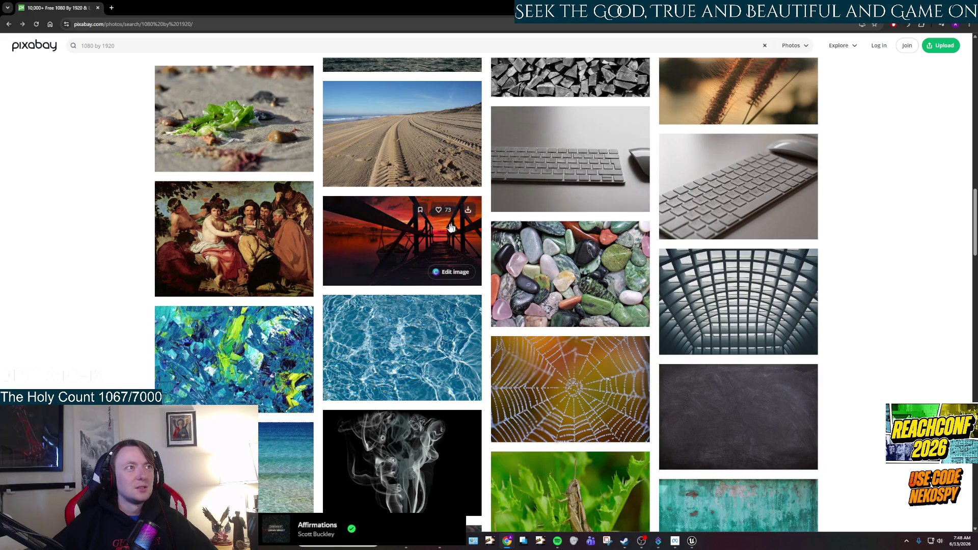
pyautogui.click(403, 242)
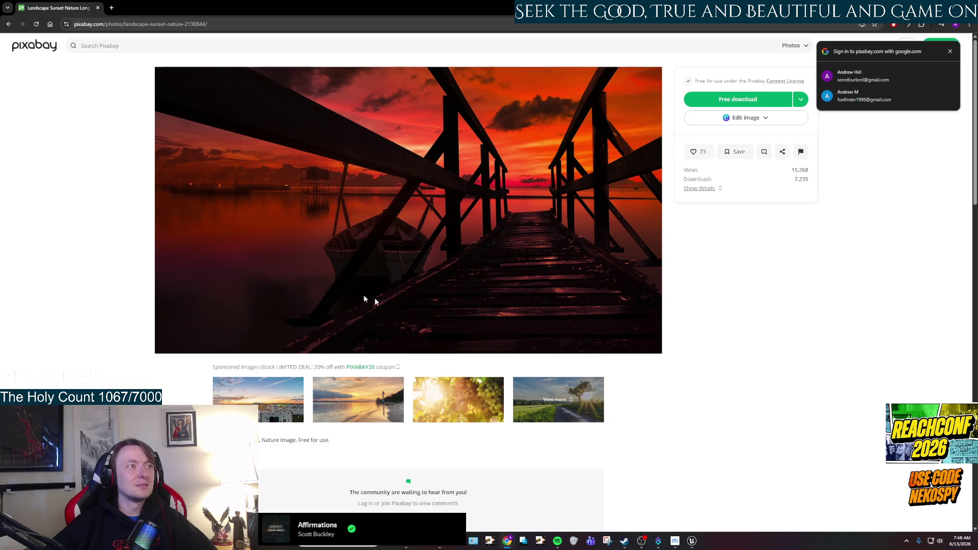
# Save the sunset pier photo into Pictures and return to Unreal to M_Image_Wide_Decal
pyautogui.rightClick(368, 202)
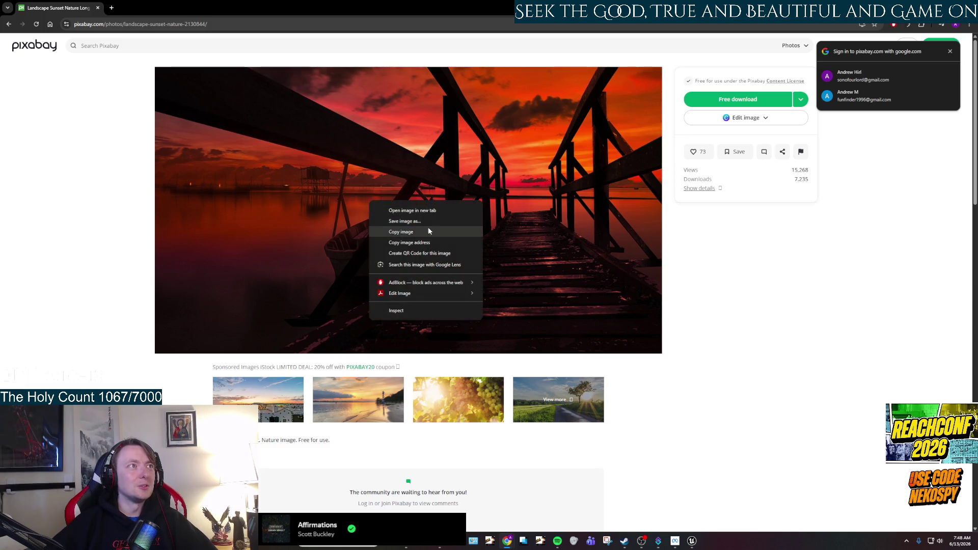
pyautogui.click(428, 220)
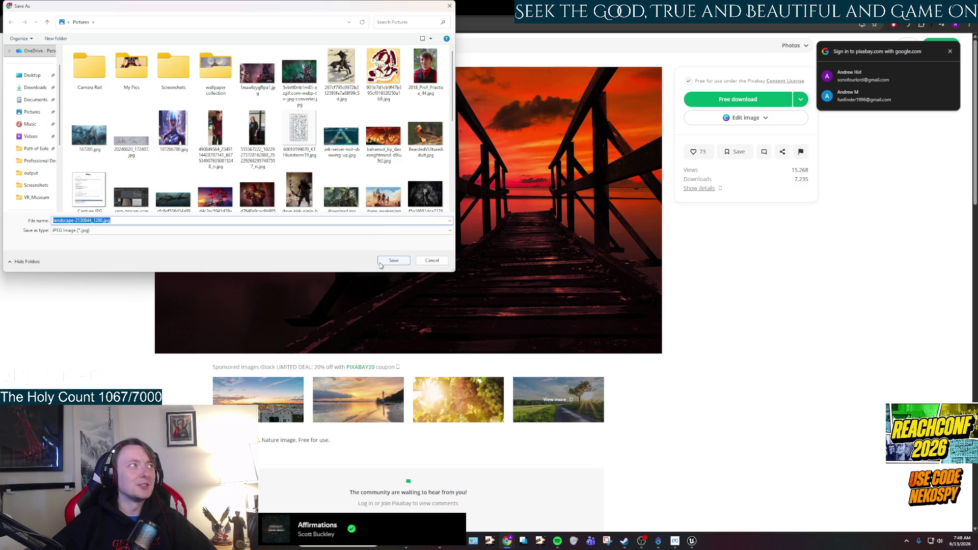
pyautogui.click(392, 261)
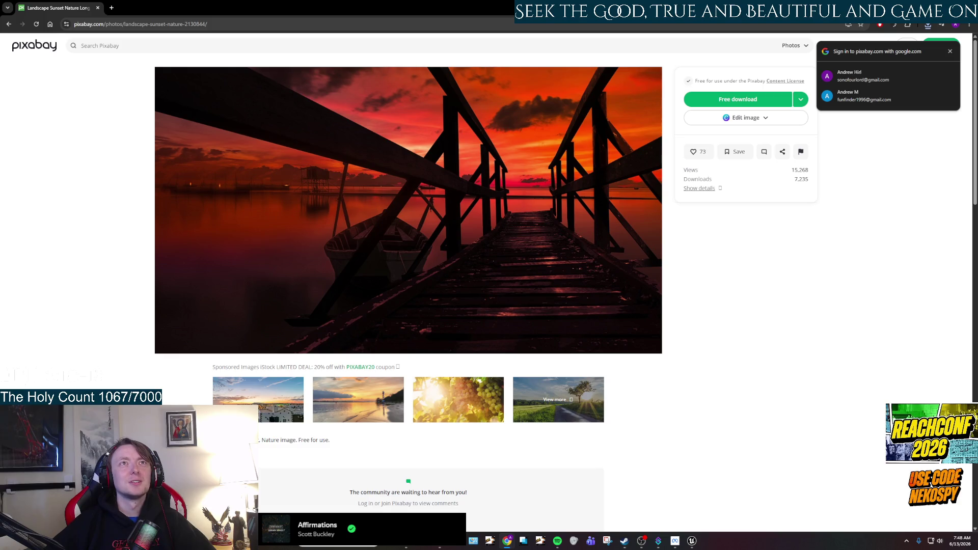
pyautogui.hotkey('alt', 'Tab')
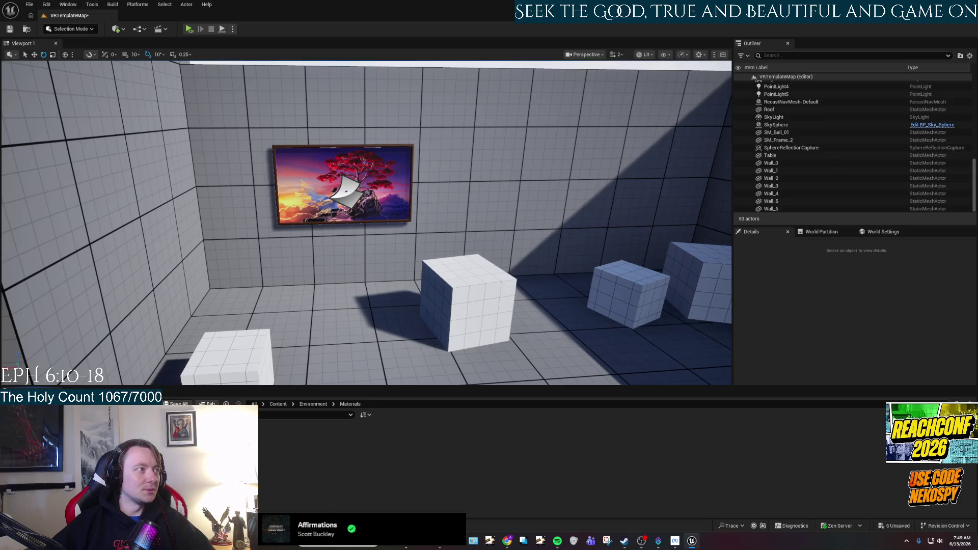
pyautogui.rightClick(203, 451)
# Create a material instance of M_Image_Wide_Decal
pyautogui.click(271, 234)
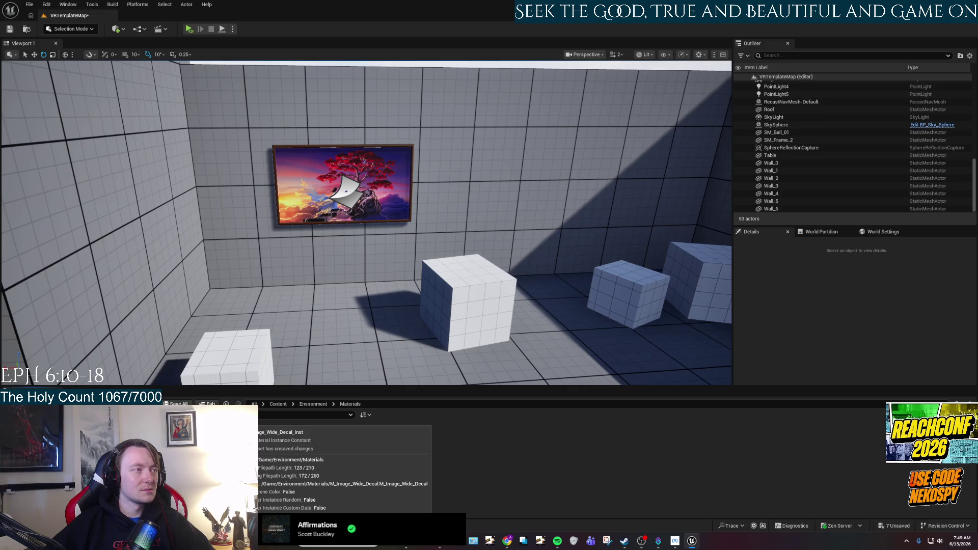
pyautogui.rightClick(236, 425)
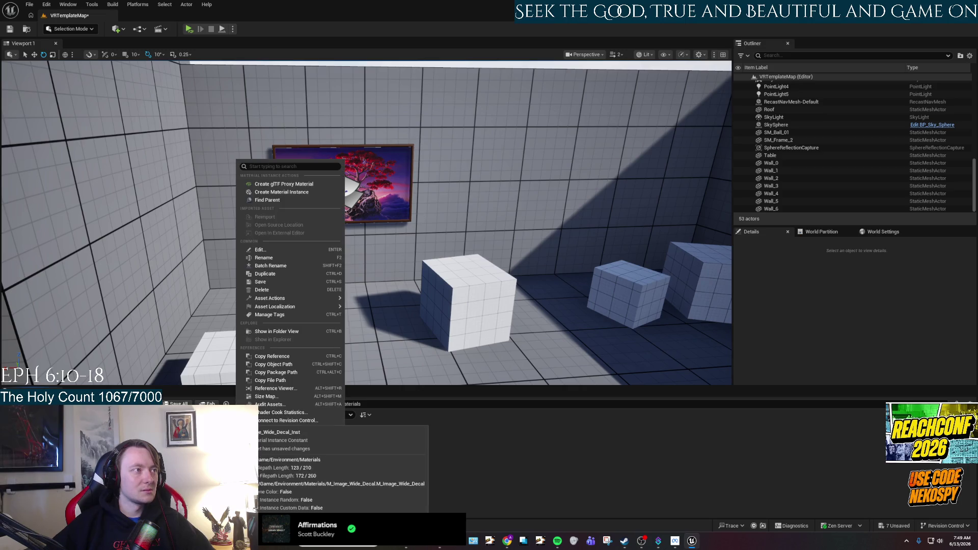
pyautogui.press('Escape')
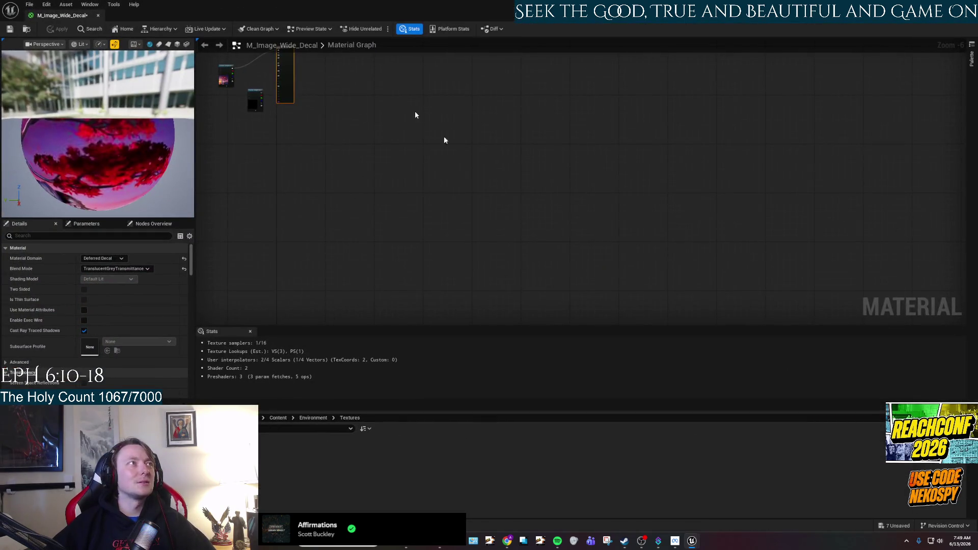
# Delete the empty texture sample and convert the picture's texture sample to a parameter
pyautogui.click(309, 196)
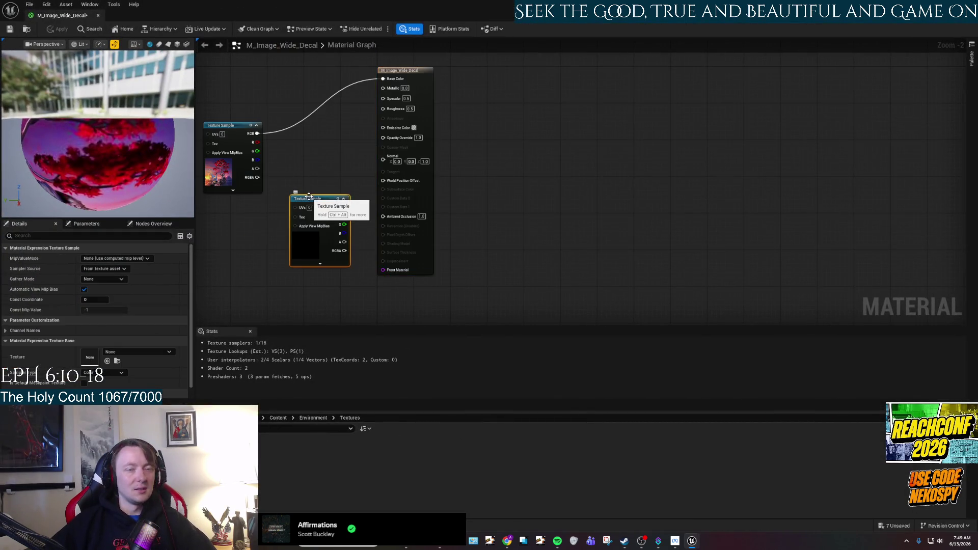
pyautogui.press('Delete')
pyautogui.rightClick(232, 129)
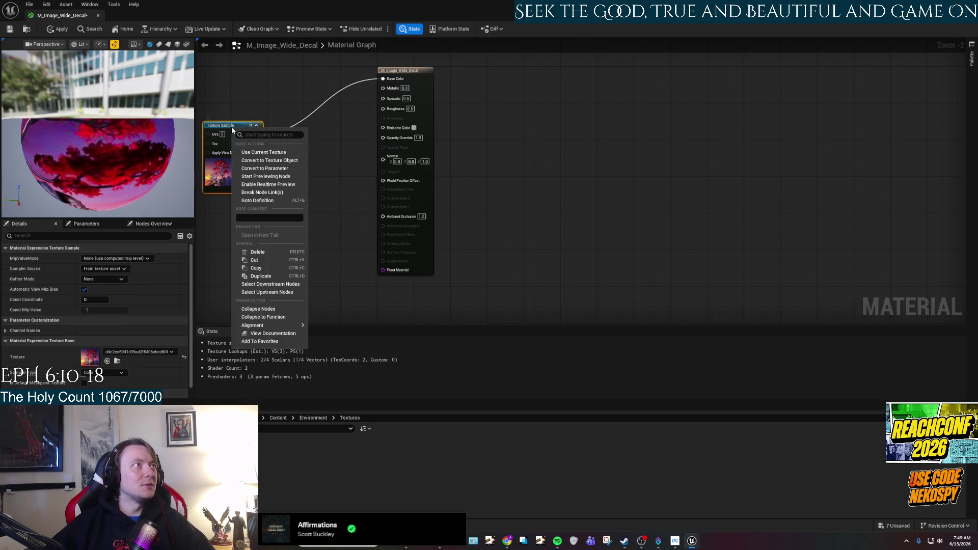
pyautogui.click(270, 168)
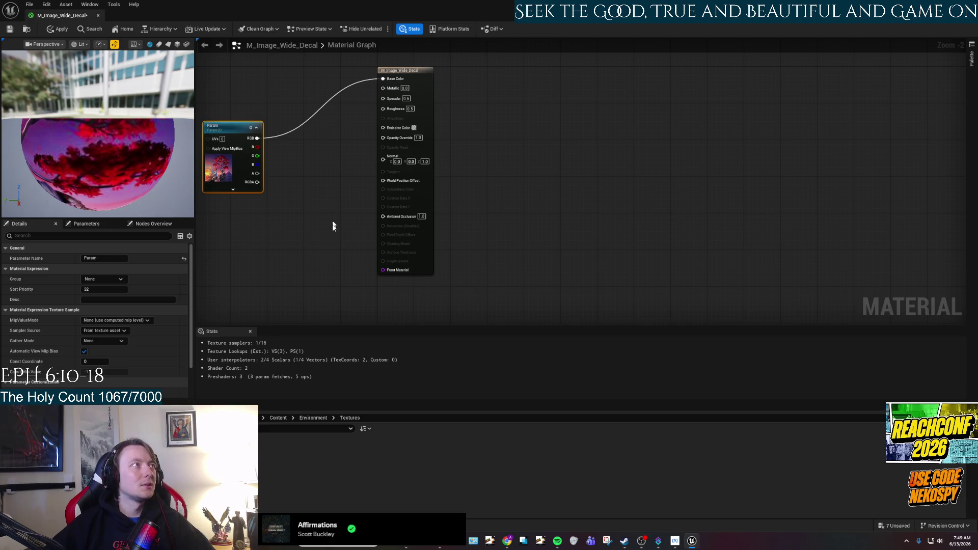
# Center the graph and select the Param node's name field in Details
pyautogui.moveTo(291, 251); pyautogui.dragTo(412, 299)
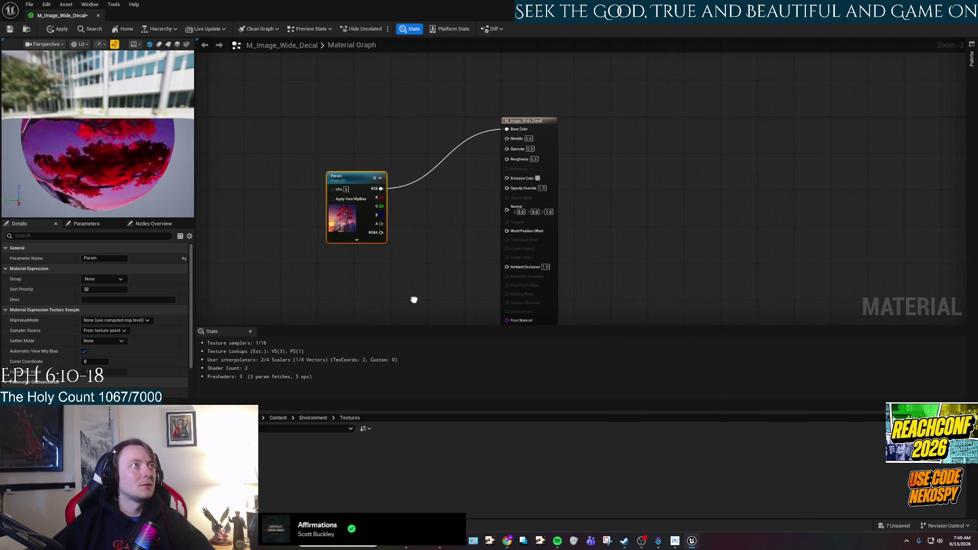
pyautogui.rightClick(338, 179)
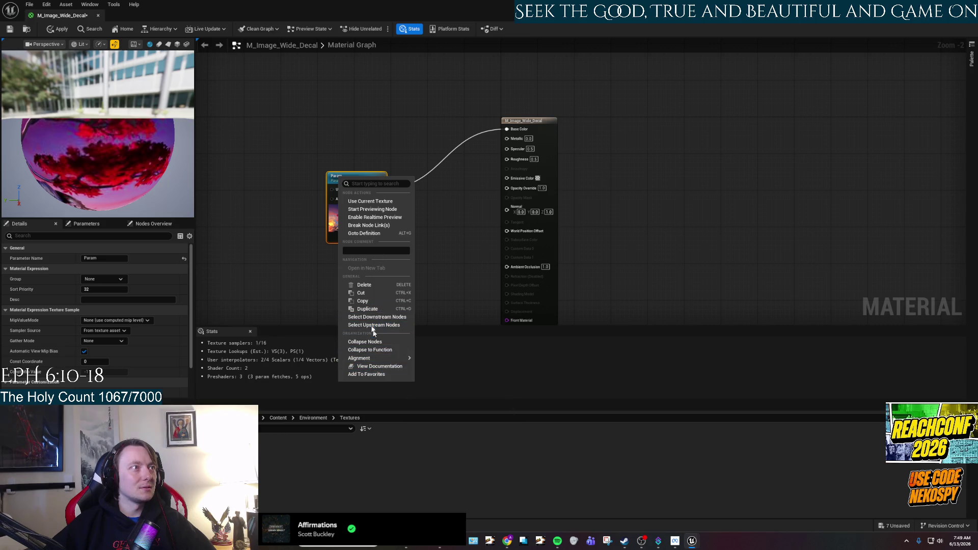
pyautogui.click(313, 277)
pyautogui.click(335, 177)
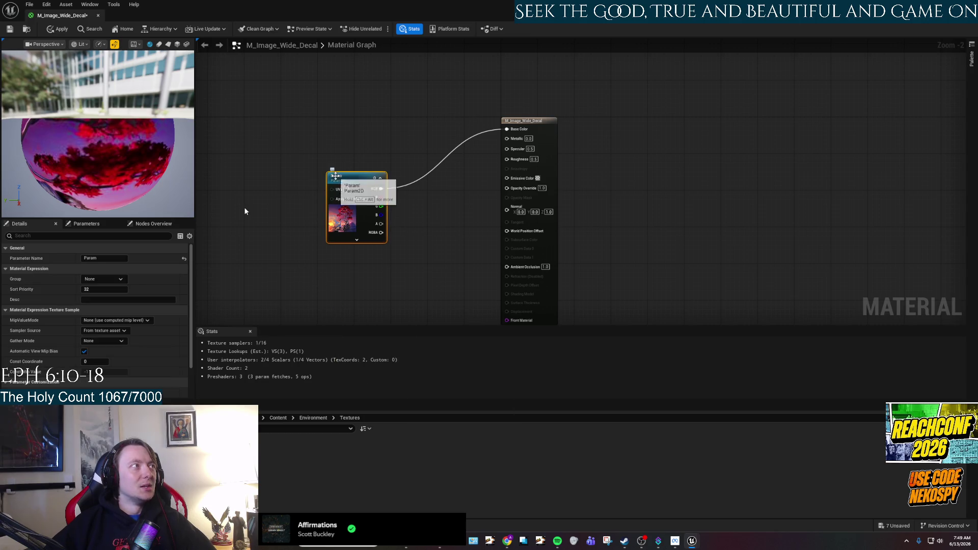
pyautogui.click(95, 257)
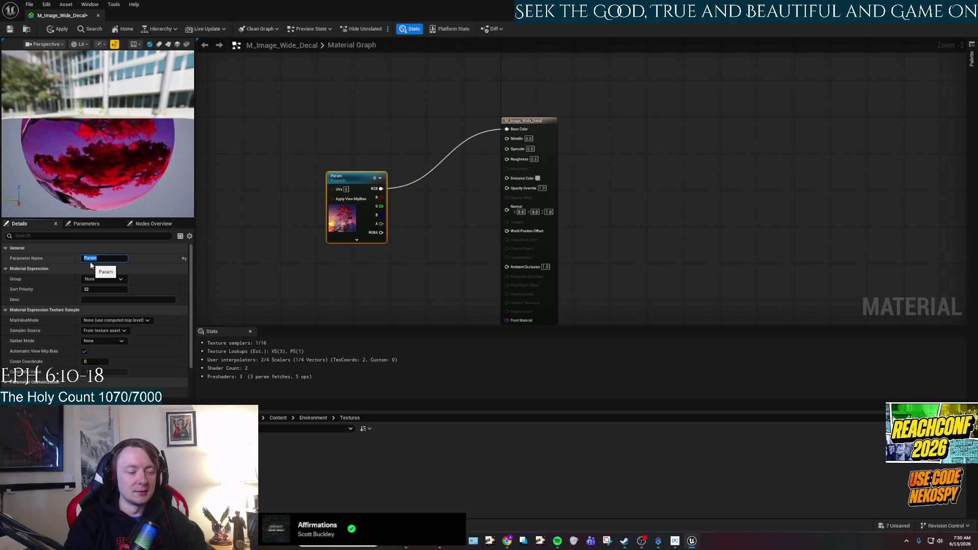
# Rename the texture parameter 'Wall Art 16:9', apply and save the material, and leave the editor
pyautogui.write('Wall A')
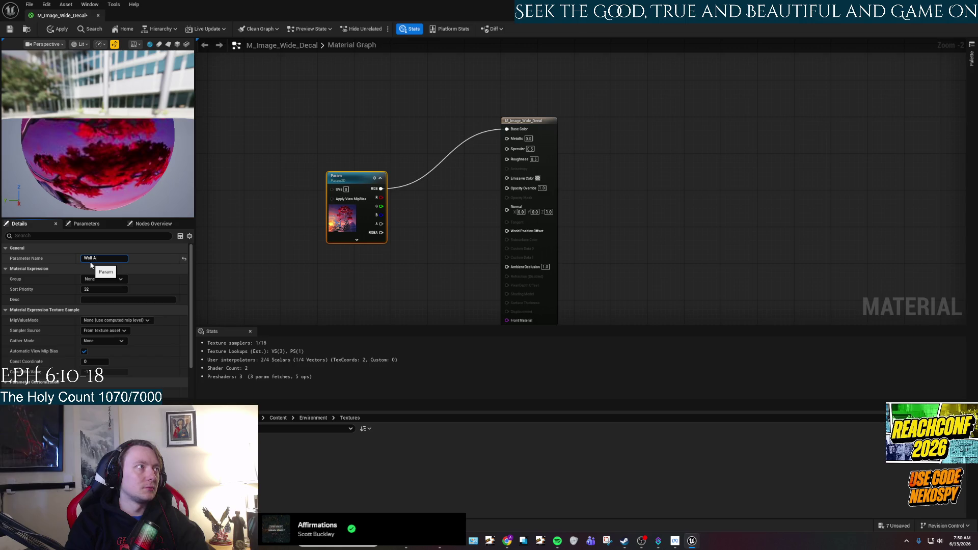
pyautogui.write('6')
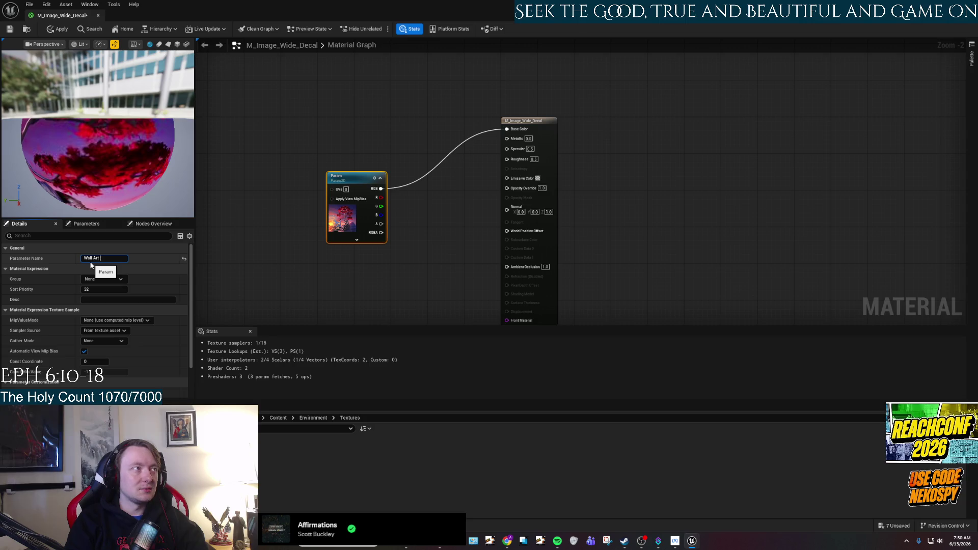
pyautogui.write('6:')
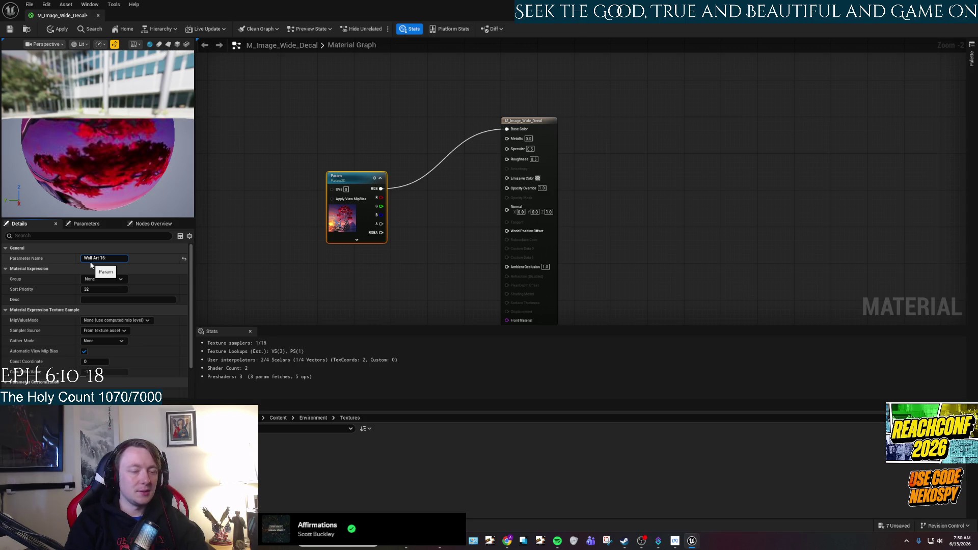
pyautogui.press('Return')
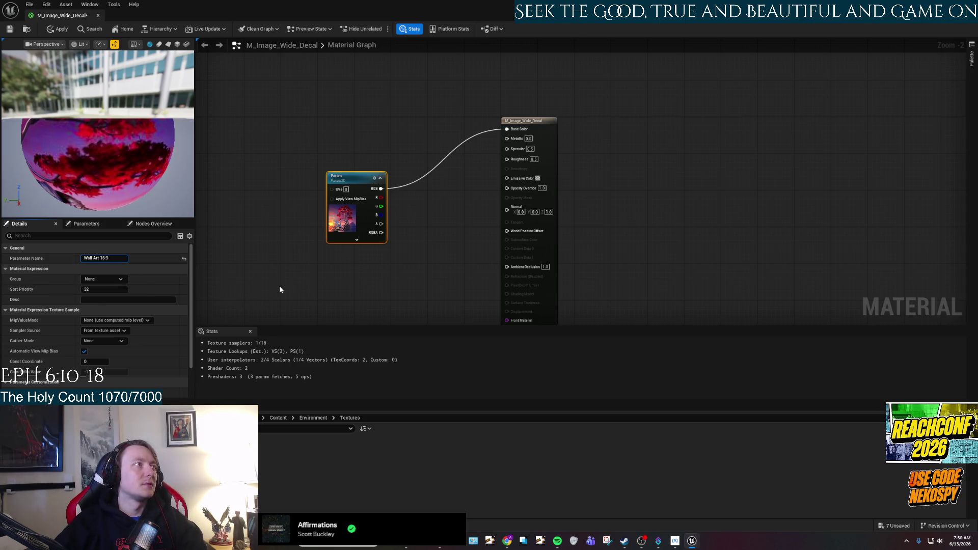
pyautogui.click(279, 286)
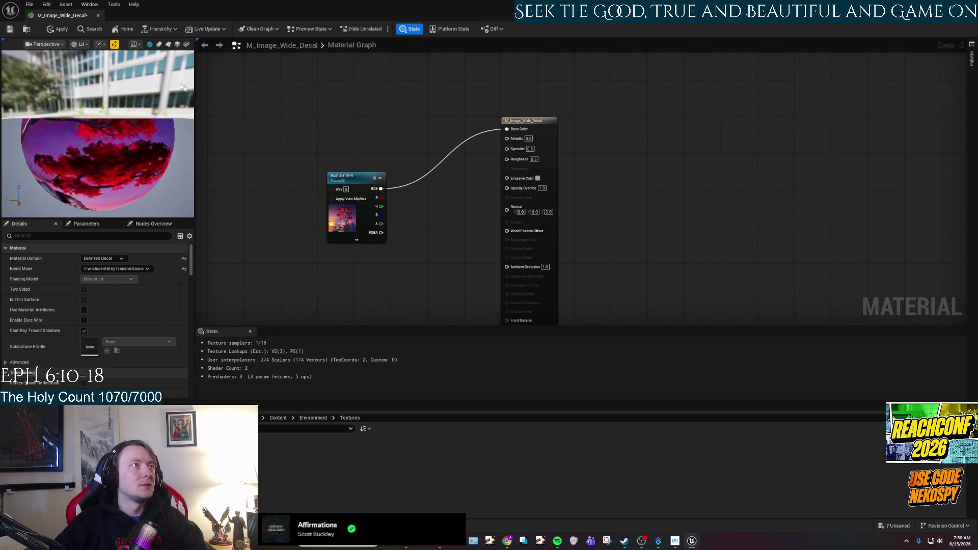
pyautogui.click(51, 34)
pyautogui.hotkey('ctrl', 's')
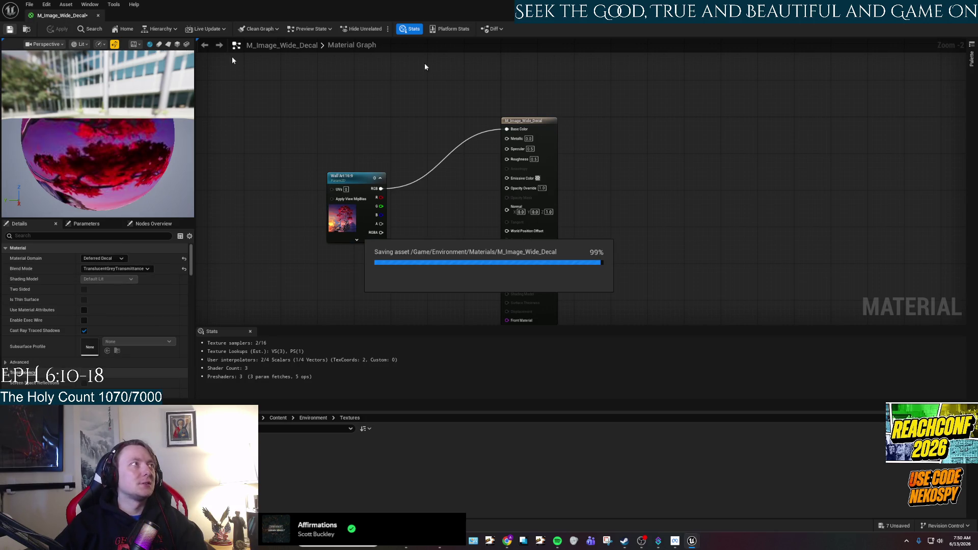
pyautogui.hotkey('alt', 'Tab')
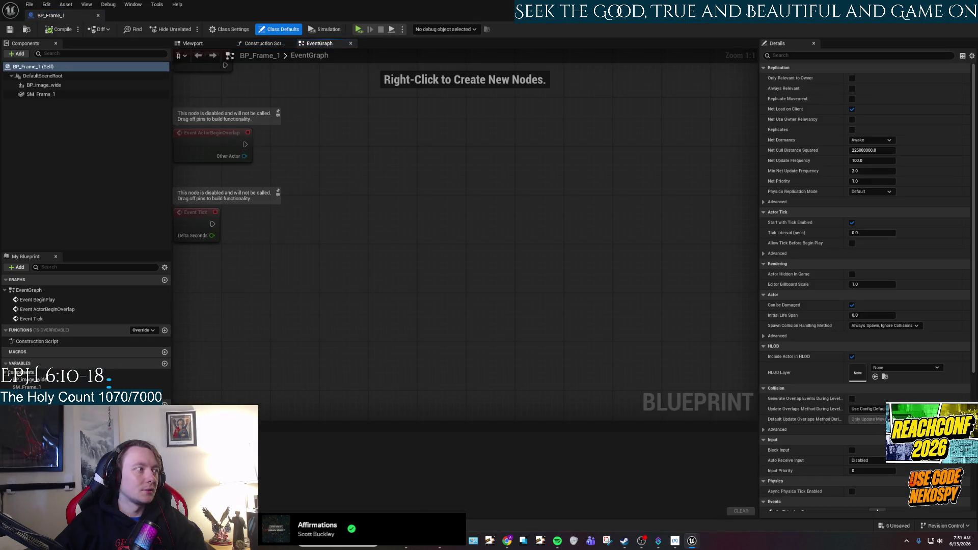
# Select the BP_image_wide component in BP_Frame_1, view the Viewport preview, and compile the blueprint
pyautogui.hotkey('ctrl', 'space')
pyautogui.moveTo(336, 392)
pyautogui.mouseDown()
pyautogui.moveTo(895, 193)
pyautogui.moveTo(602, 160)
pyautogui.moveTo(91, 251)
pyautogui.moveTo(109, 380)
pyautogui.mouseUp()
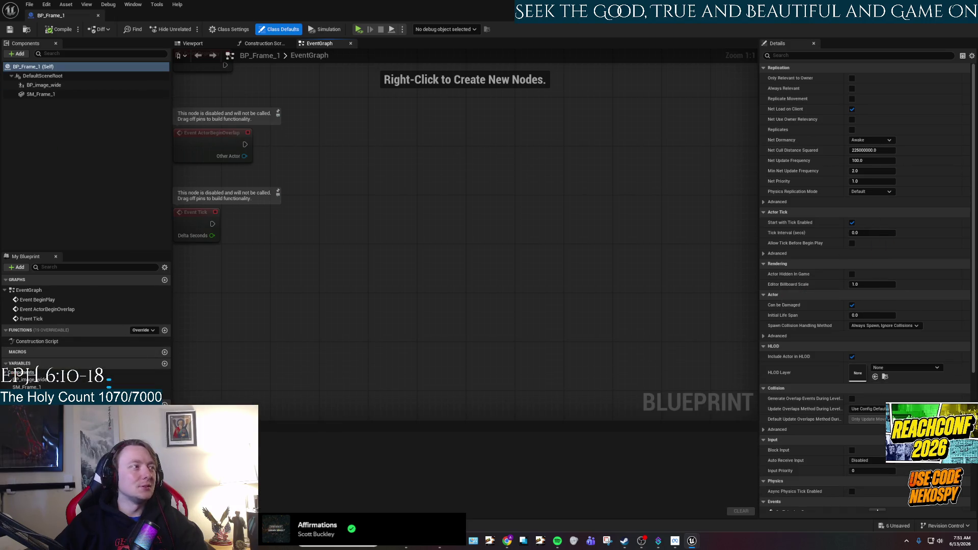
pyautogui.click(52, 86)
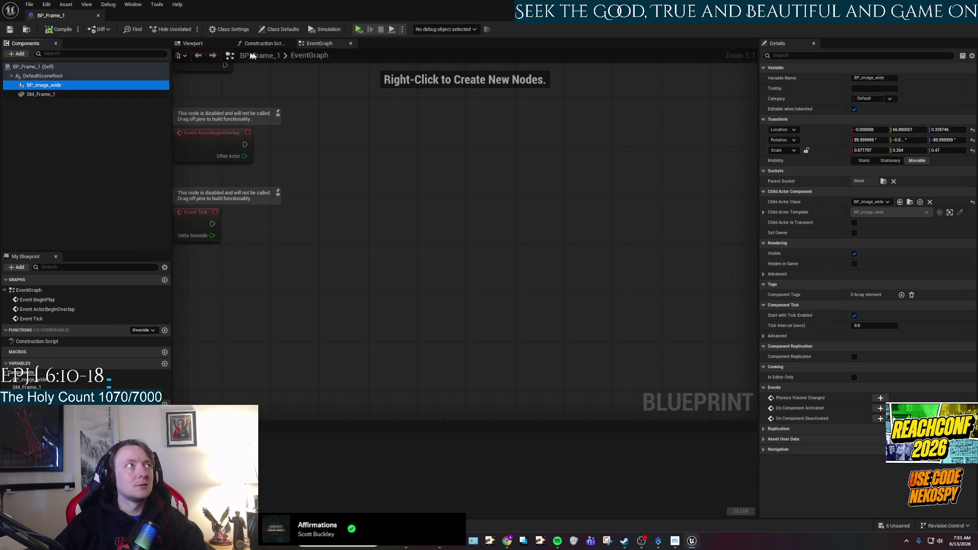
pyautogui.click(221, 40)
pyautogui.click(431, 260)
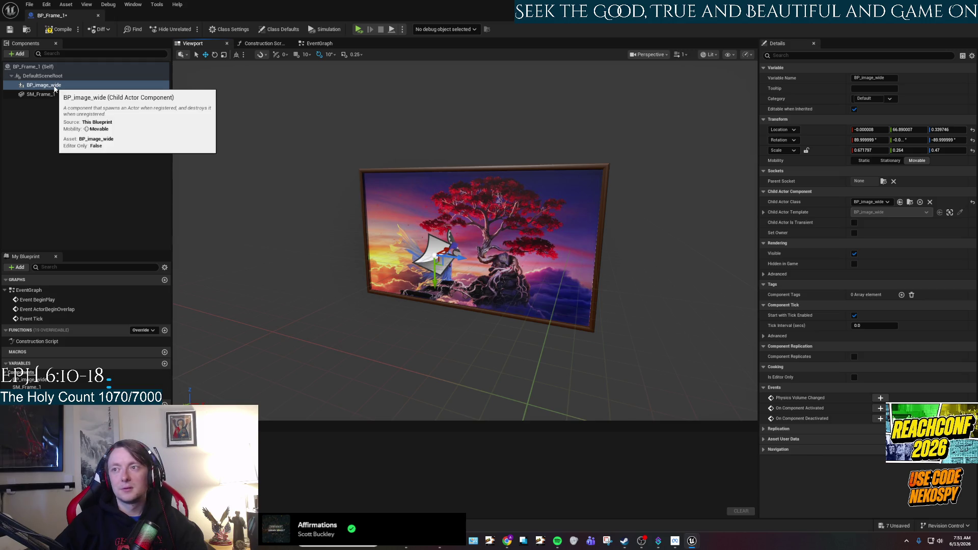
pyautogui.click(10, 29)
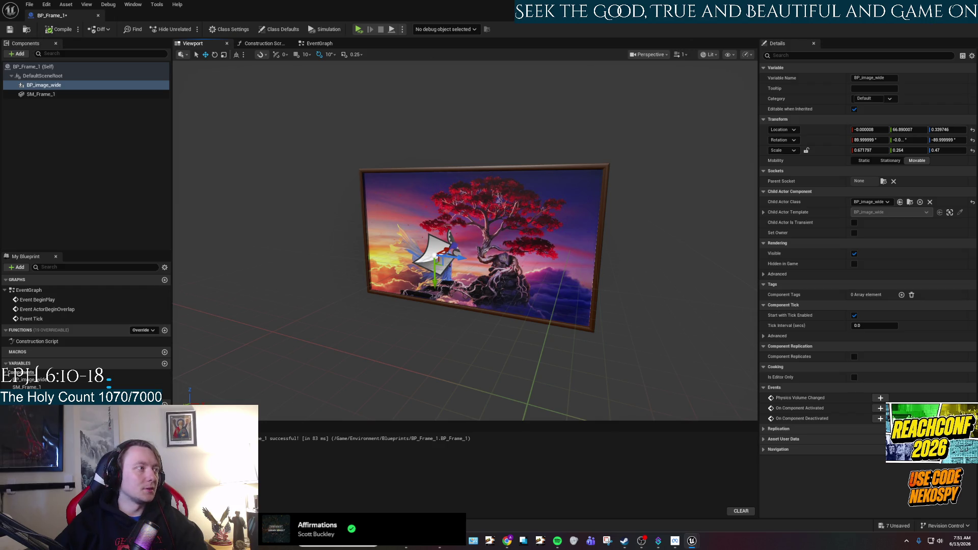
# Open the BP_image_wide decal blueprint from the Blueprints folder
pyautogui.hotkey('ctrl', 'space')
pyautogui.click(56, 386)
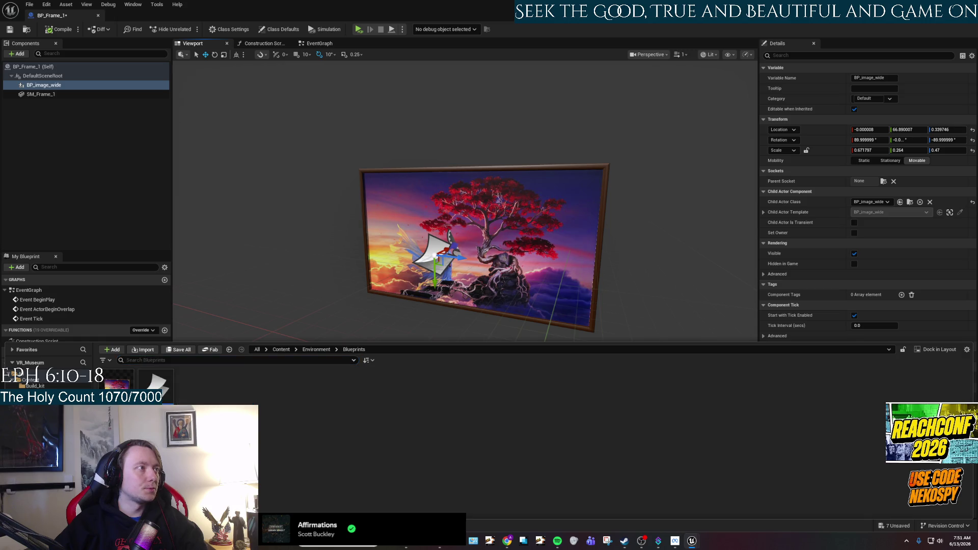
pyautogui.doubleClick(153, 386)
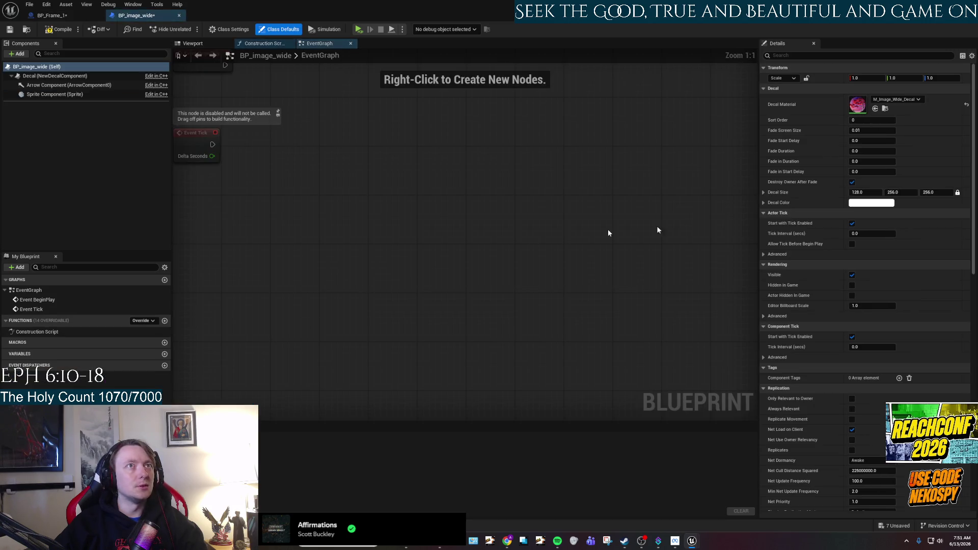
# Assign M_Image_Wide_Decal_Inst as BP_image_wide's decal material, then compile, save and close it
pyautogui.hotkey('ctrl', 'space')
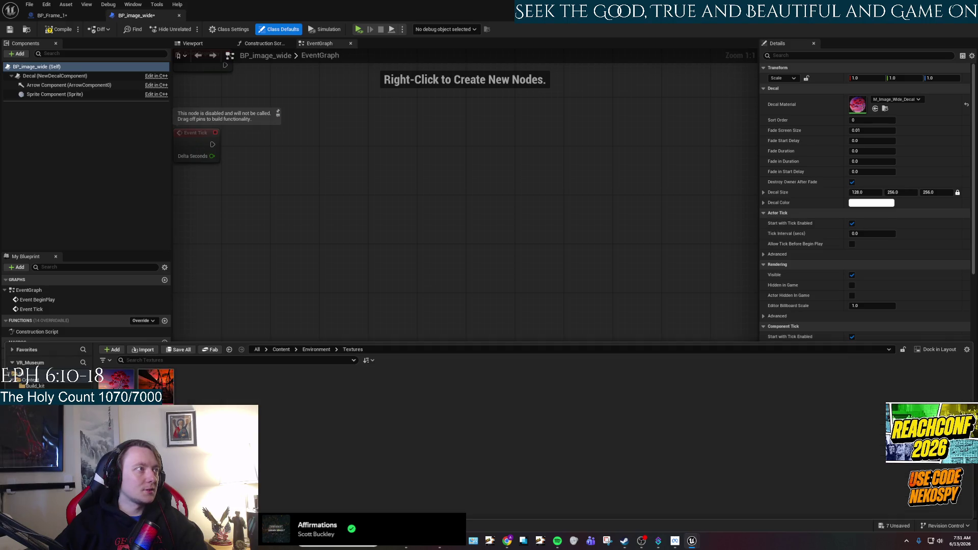
pyautogui.click(51, 387)
pyautogui.moveTo(235, 386)
pyautogui.mouseDown()
pyautogui.moveTo(795, 115)
pyautogui.moveTo(854, 115)
pyautogui.mouseUp()
pyautogui.hotkey('ctrl', 's')
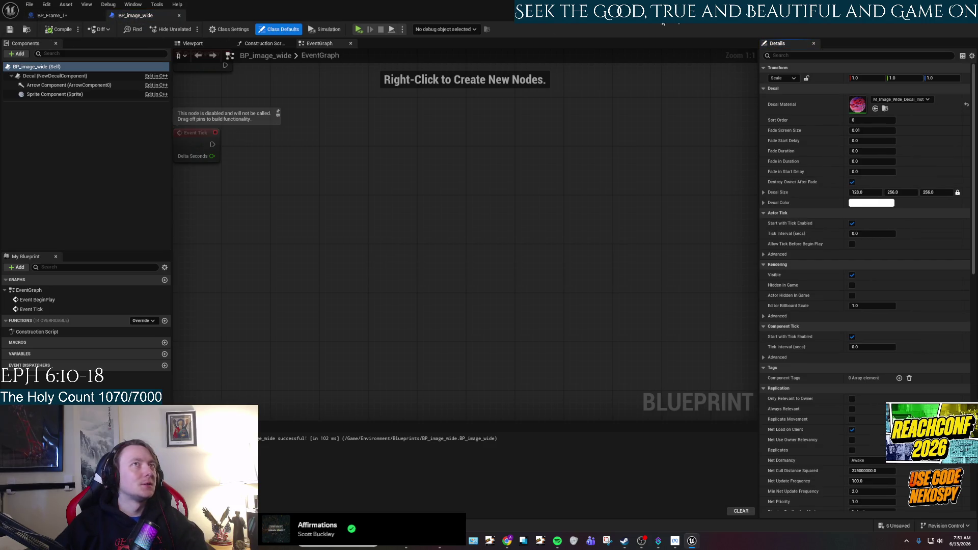
pyautogui.click(179, 15)
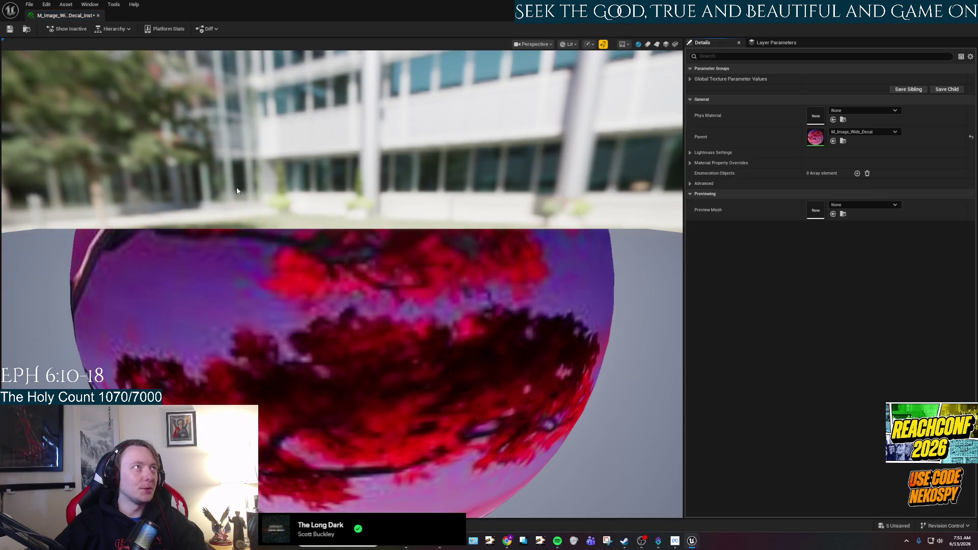
# Override Wall Art 16:9 with the sunset pier texture landscape-2130844, save the instance, and return to the level
pyautogui.click(690, 79)
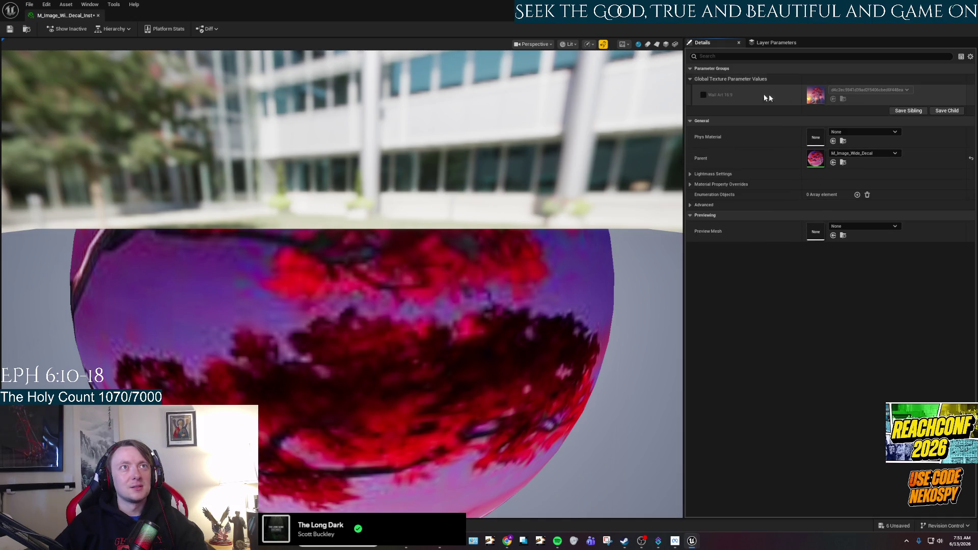
pyautogui.click(703, 94)
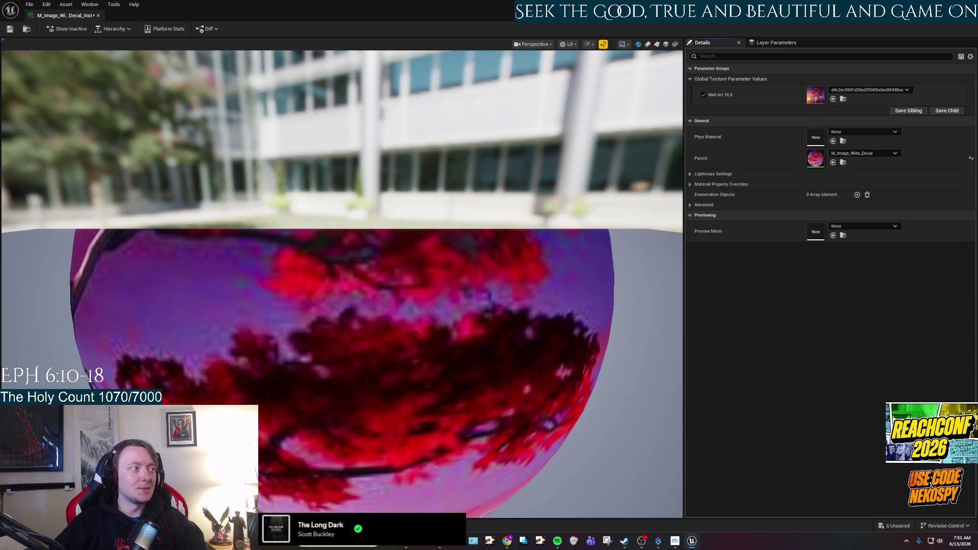
pyautogui.hotkey('ctrl', 'space')
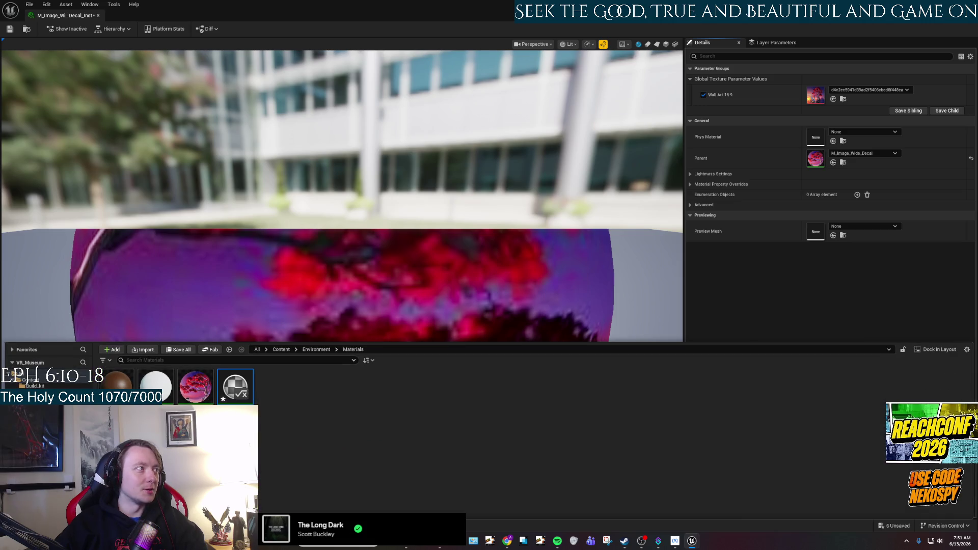
pyautogui.click(31, 392)
pyautogui.moveTo(155, 386)
pyautogui.mouseDown()
pyautogui.moveTo(659, 273)
pyautogui.moveTo(834, 105)
pyautogui.moveTo(819, 101)
pyautogui.mouseUp()
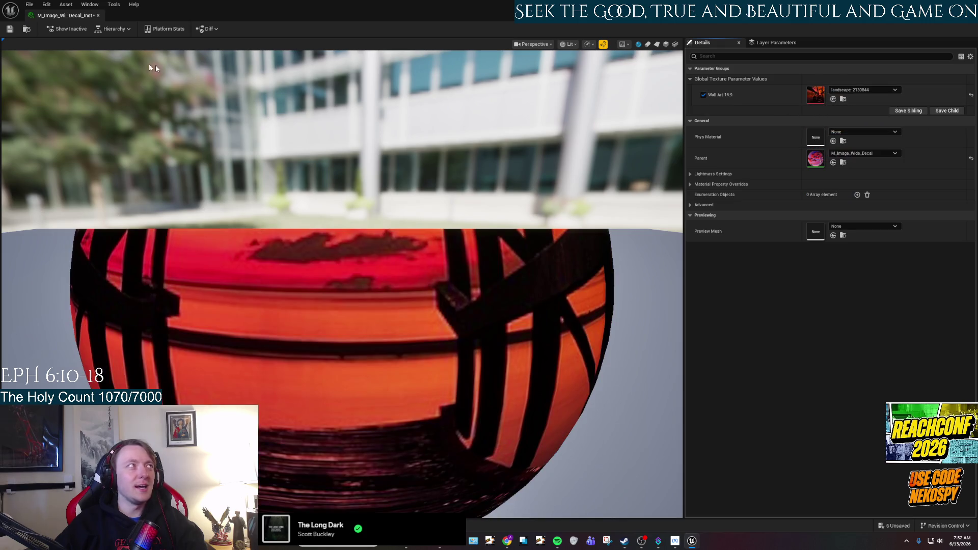
pyautogui.click(9, 29)
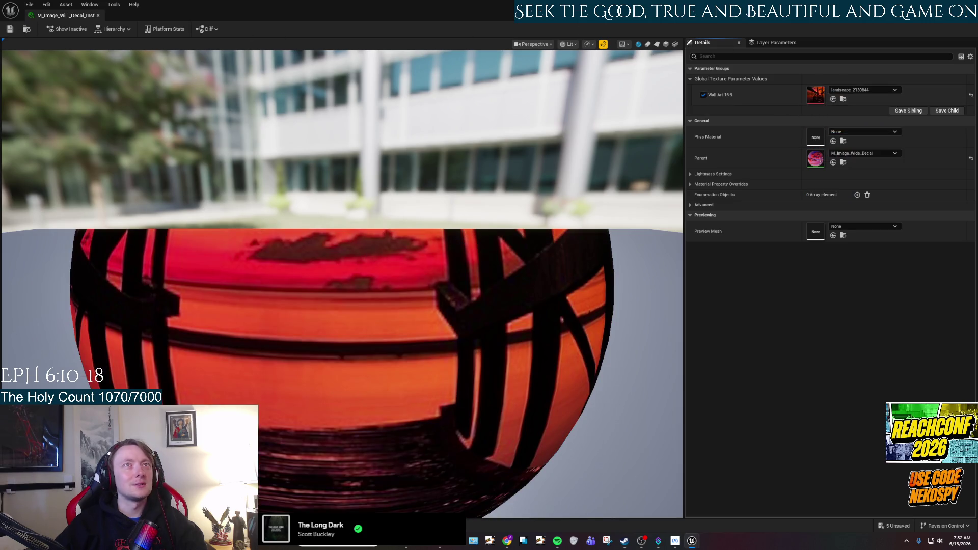
pyautogui.press('super+Down')
pyautogui.press('super+Down')
pyautogui.scroll(10, 272, 218)
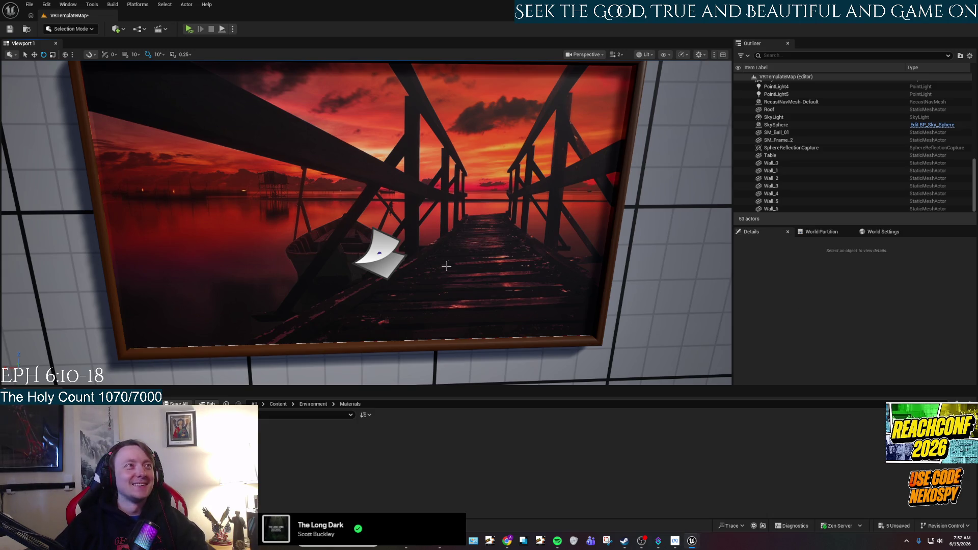
# Fly around the room and select the blank square SM_Frame_2 frame
pyautogui.press('d')
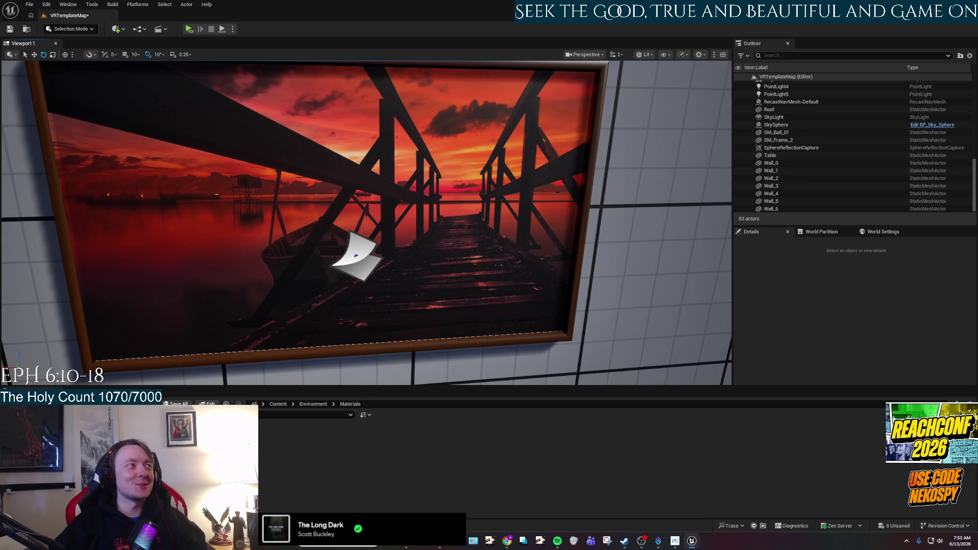
pyautogui.press('s')
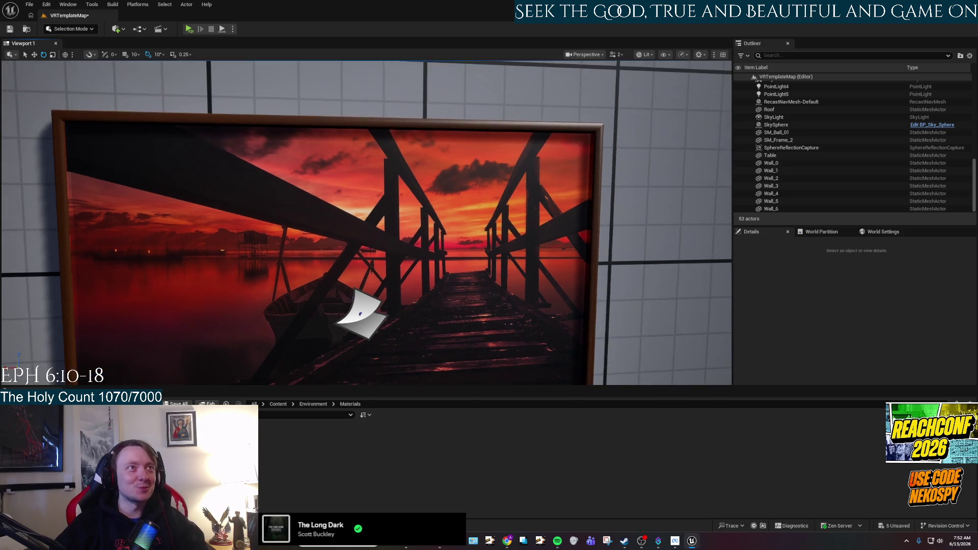
pyautogui.press('w')
pyautogui.press('s')
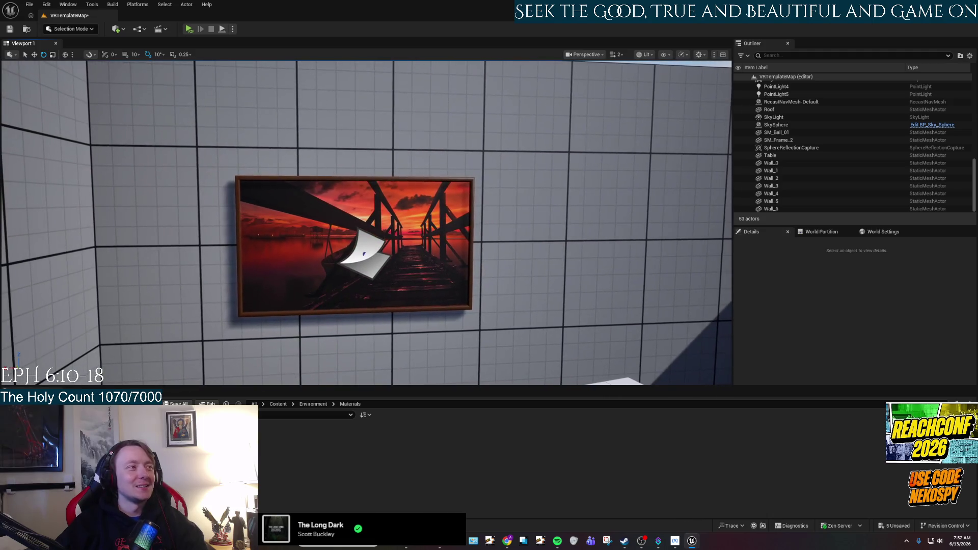
pyautogui.press('a')
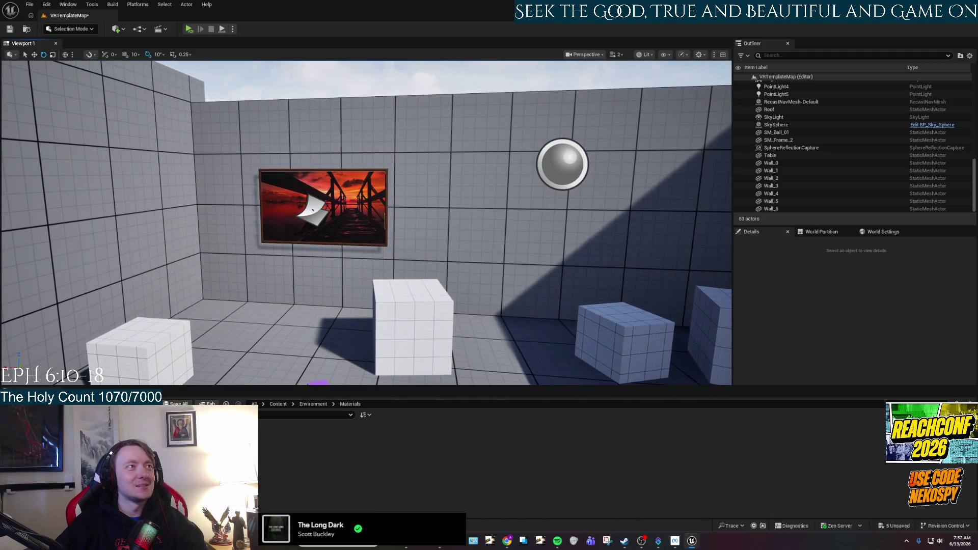
pyautogui.press('d')
pyautogui.press('s')
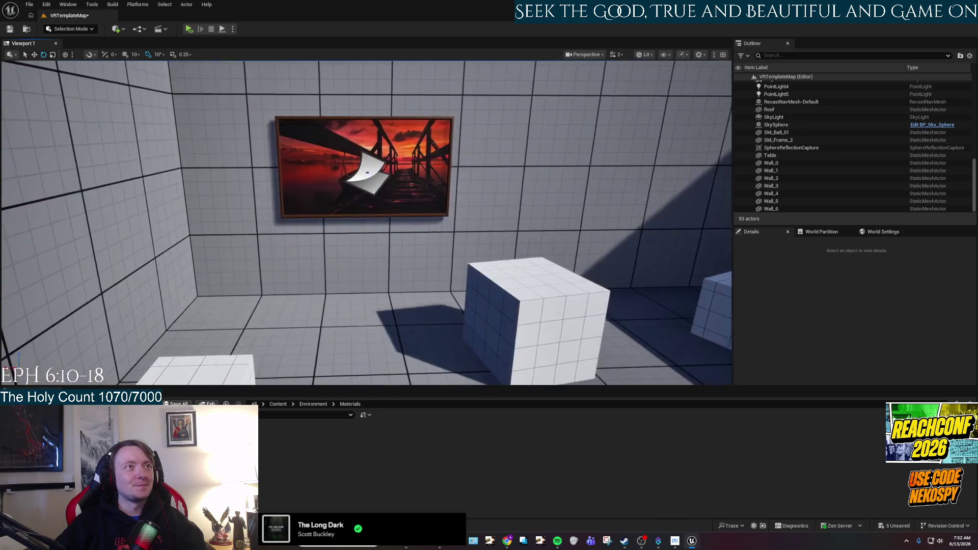
pyautogui.press('a')
pyautogui.click(382, 158)
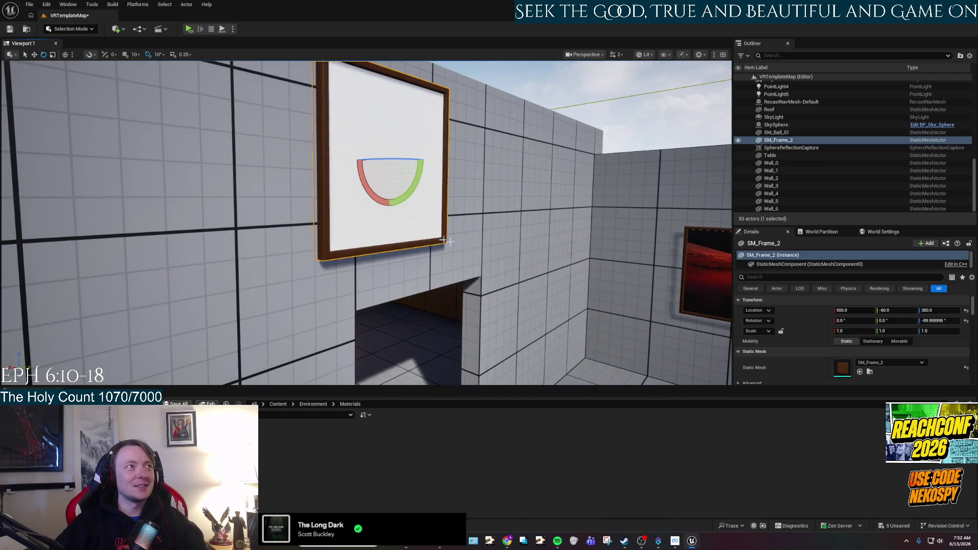
pyautogui.press('d')
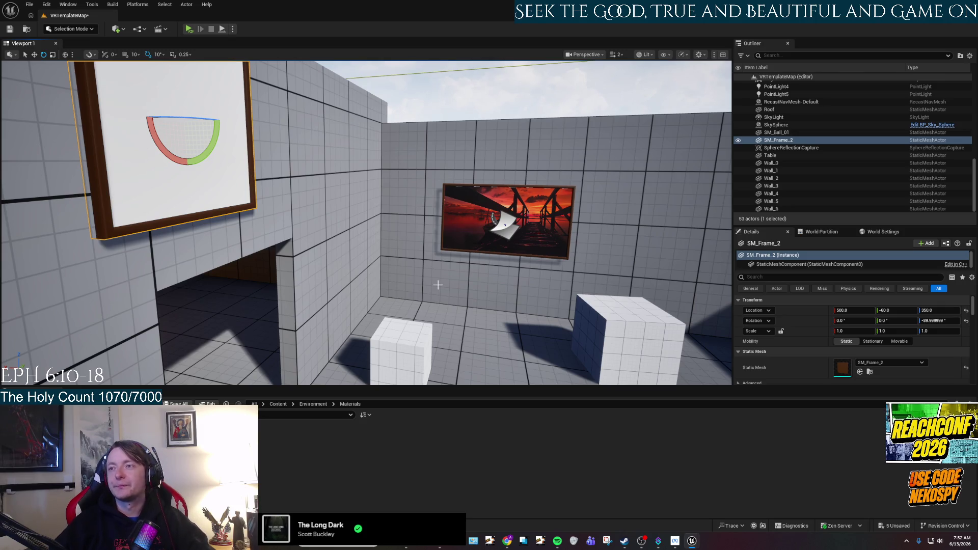
# Focus on SM_Frame_2, try rotating it, then delete it from the level
pyautogui.press('f')
pyautogui.press('w')
pyautogui.moveTo(289, 224)
pyautogui.mouseDown()
pyautogui.moveTo(316, 265)
pyautogui.moveTo(490, 203)
pyautogui.moveTo(631, 195)
pyautogui.moveTo(612, 214)
pyautogui.moveTo(637, 199)
pyautogui.mouseUp()
pyautogui.press('e')
pyautogui.moveTo(210, 151)
pyautogui.mouseDown()
pyautogui.moveTo(219, 117)
pyautogui.moveTo(224, 127)
pyautogui.mouseUp()
pyautogui.press('w')
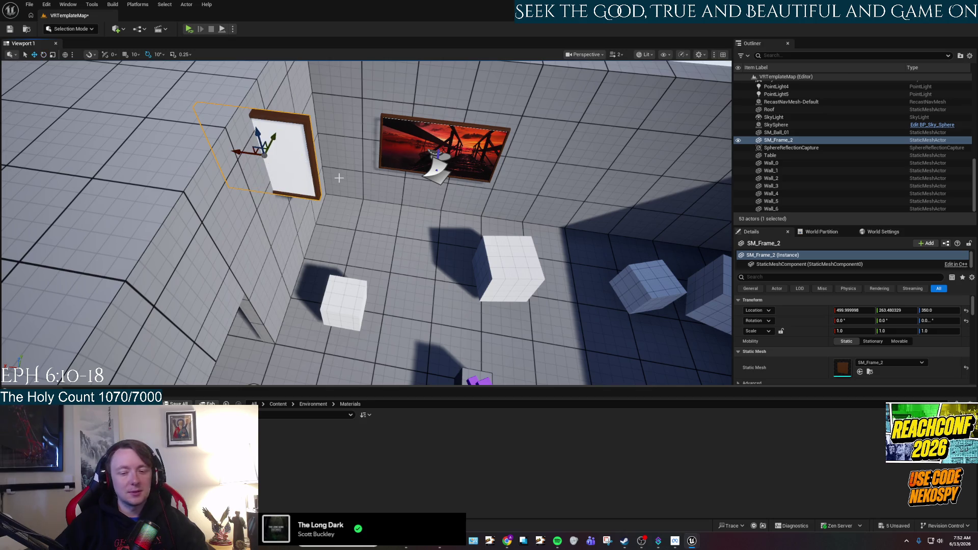
pyautogui.press('Delete')
# Create a new Actor Blueprint in the Blueprints folder and open BP_Frame_2 for editing
pyautogui.click(76, 443)
pyautogui.rightClick(205, 468)
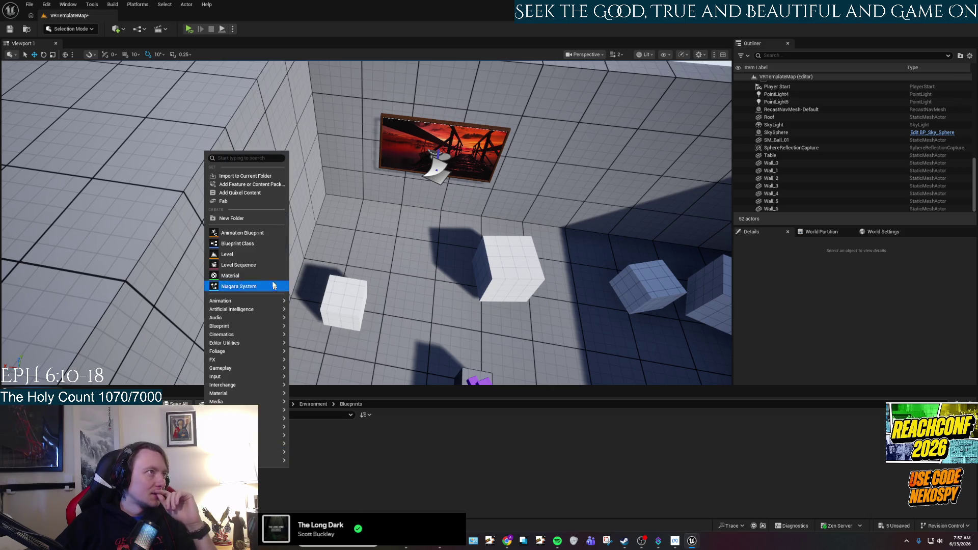
pyautogui.click(265, 245)
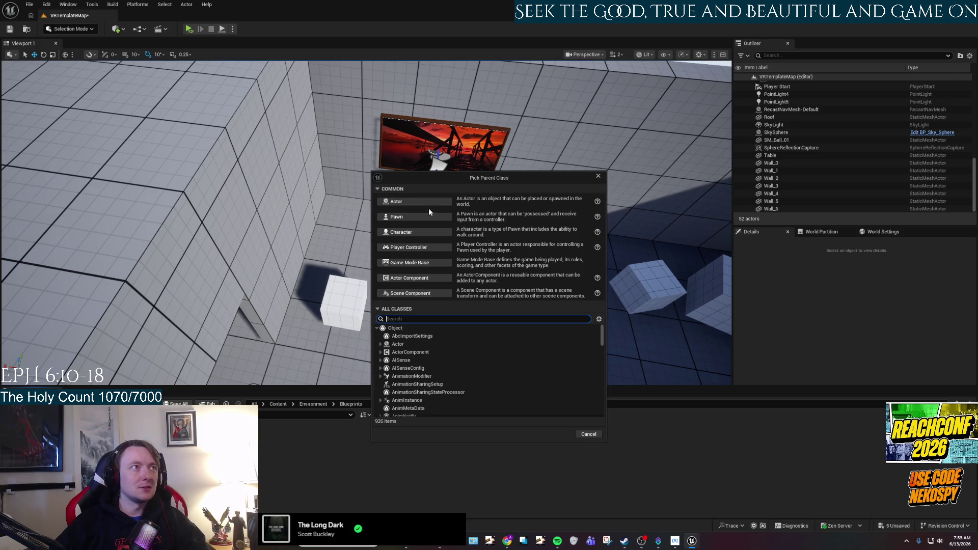
pyautogui.click(429, 204)
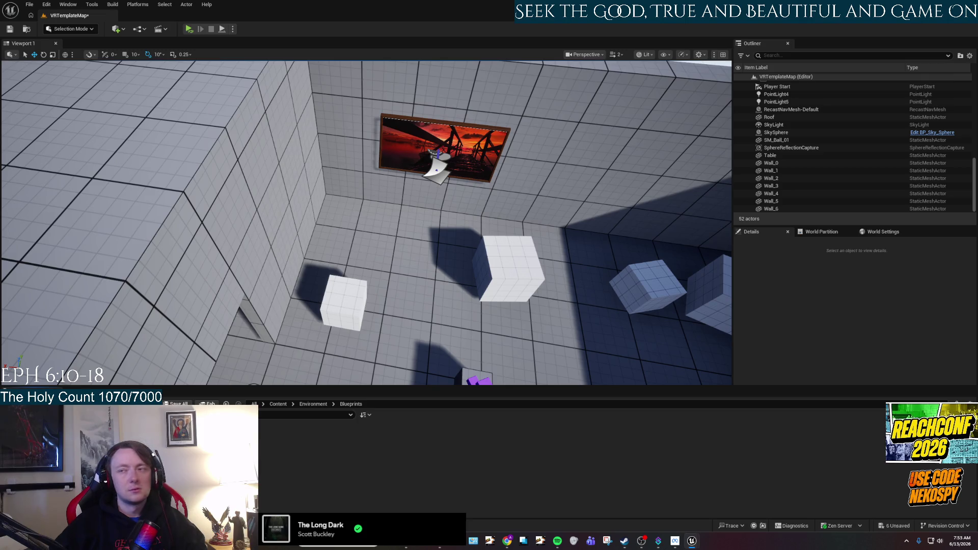
pyautogui.doubleClick(455, 437)
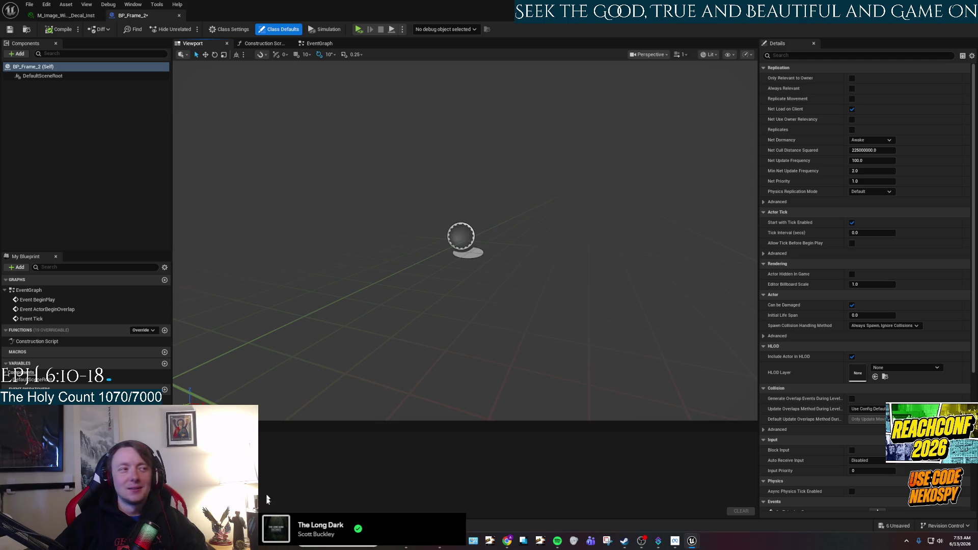
pyautogui.moveTo(439, 541)
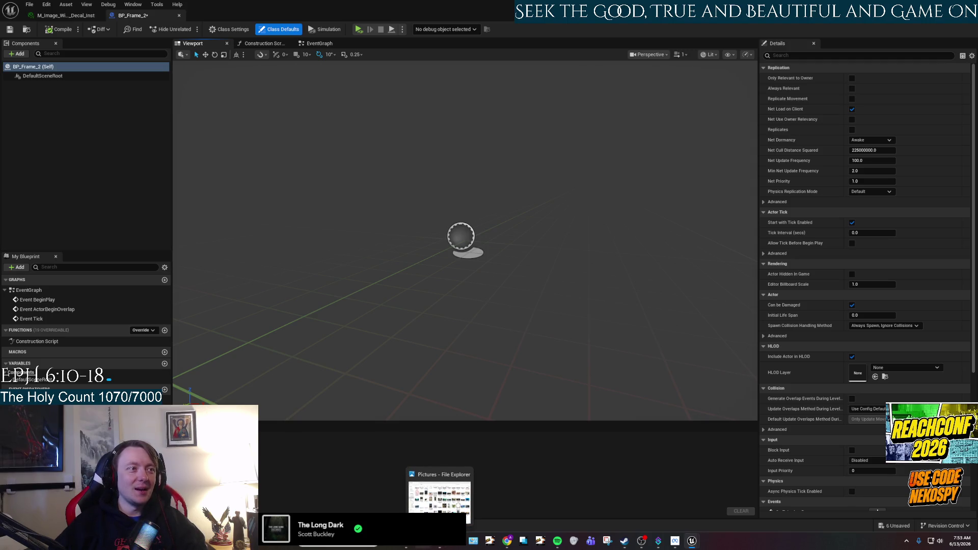
pyautogui.moveTo(406, 540)
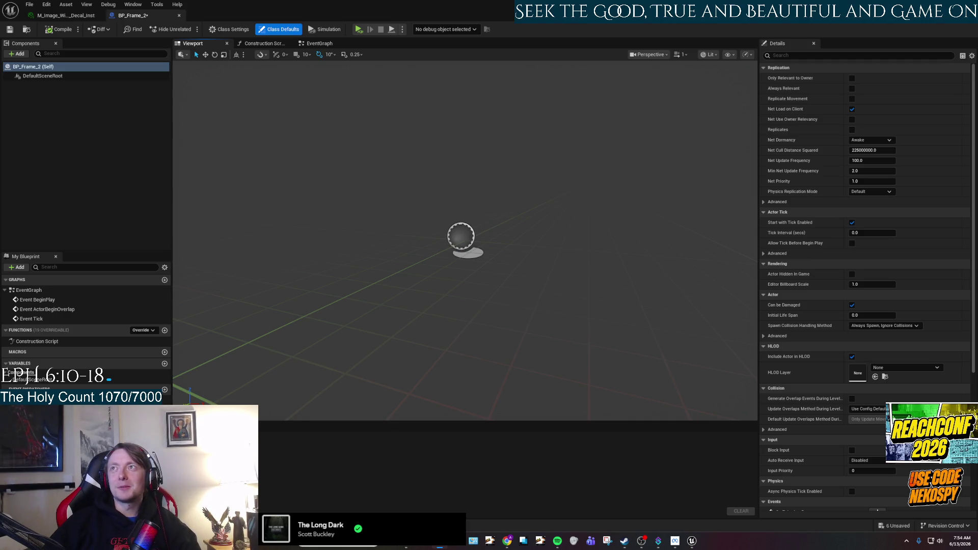
pyautogui.hotkey('ctrl', 'space')
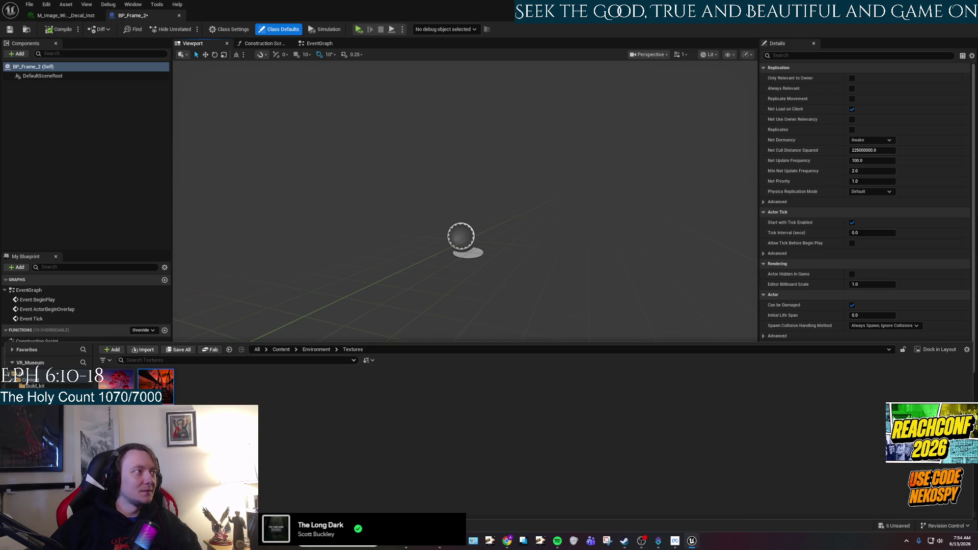
# Add SM_Frame_2 from Environment/Mesh to BP_Frame_2, rotate it 180° to face forward, and compile
pyautogui.click(35, 397)
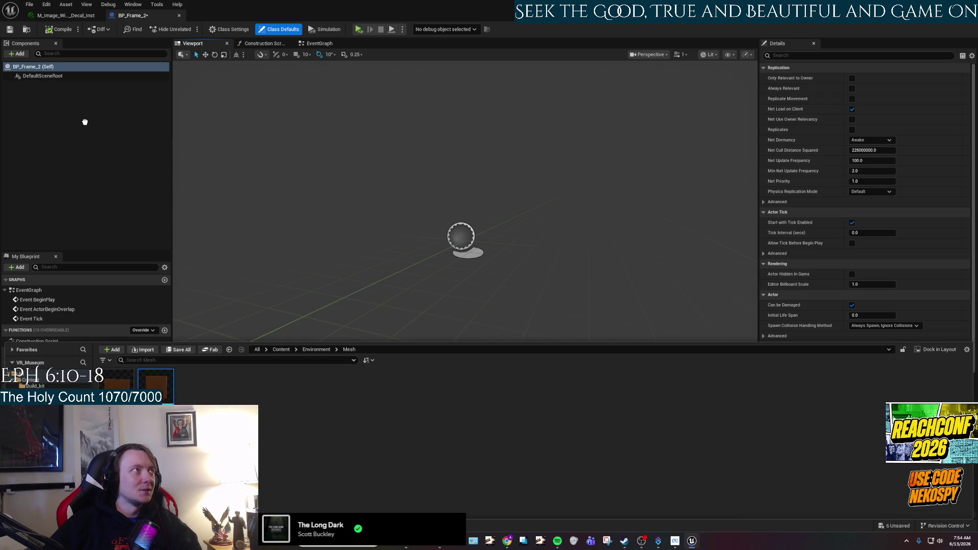
pyautogui.moveTo(85, 123); pyautogui.dragTo(87, 131)
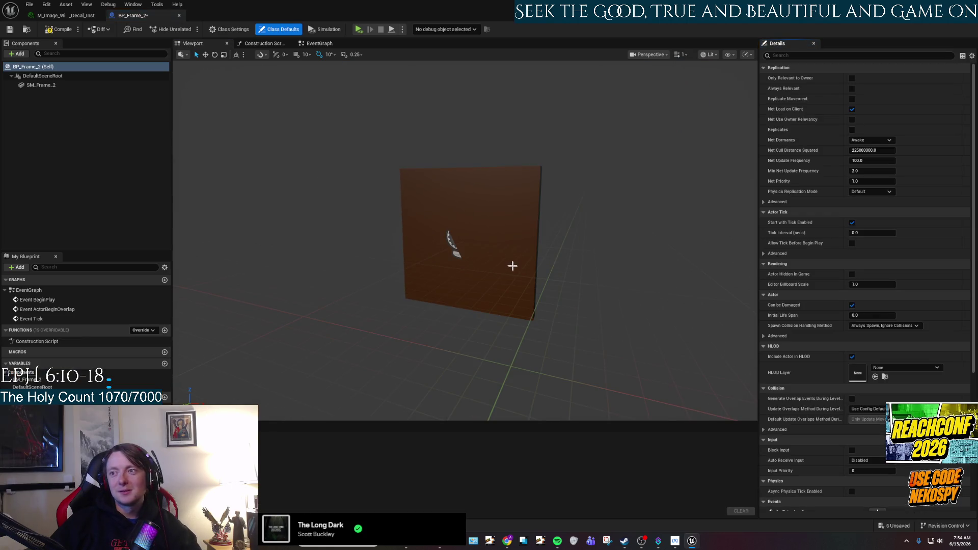
pyautogui.click(504, 252)
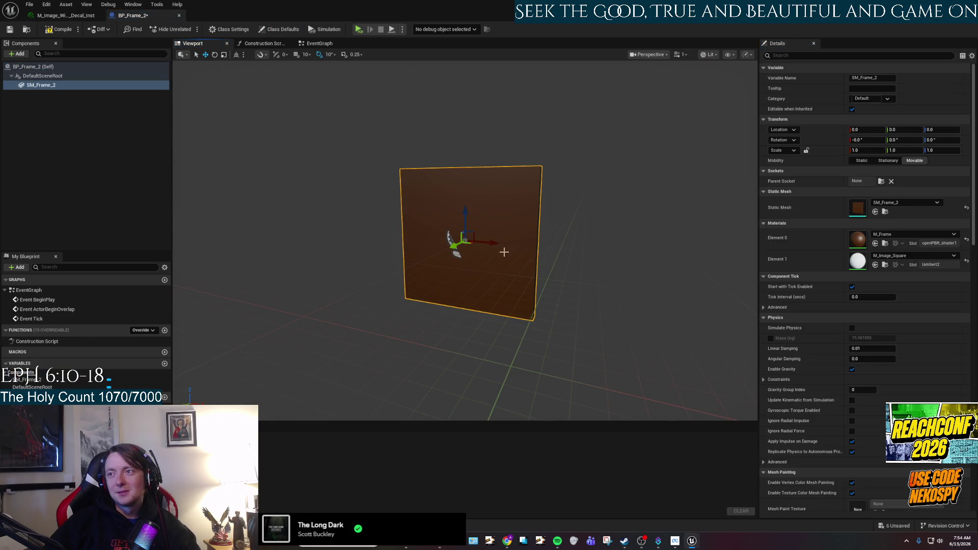
pyautogui.moveTo(465, 277); pyautogui.dragTo(502, 278)
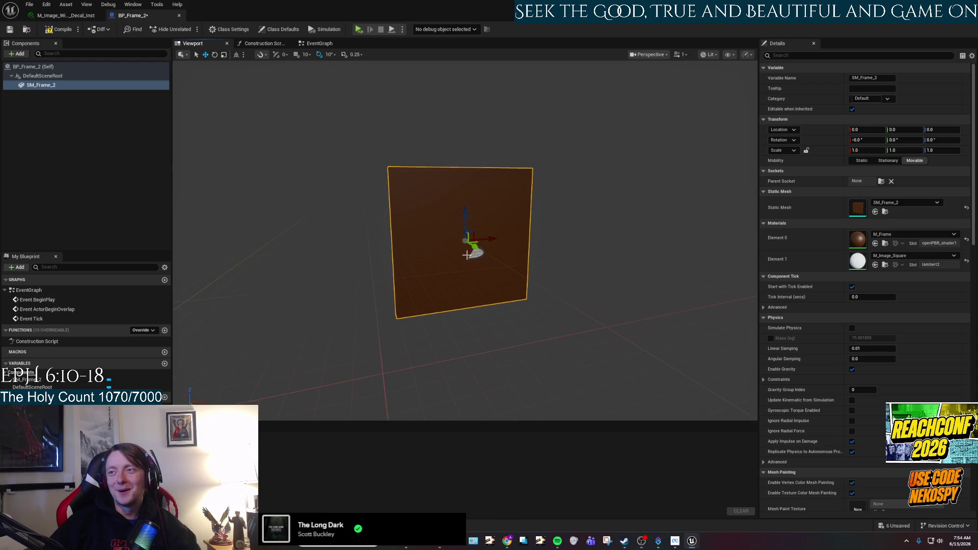
pyautogui.press('e')
pyautogui.moveTo(466, 251)
pyautogui.mouseDown()
pyautogui.moveTo(407, 249)
pyautogui.moveTo(428, 250)
pyautogui.moveTo(415, 237)
pyautogui.moveTo(415, 250)
pyautogui.moveTo(332, 223)
pyautogui.mouseUp()
pyautogui.click(55, 34)
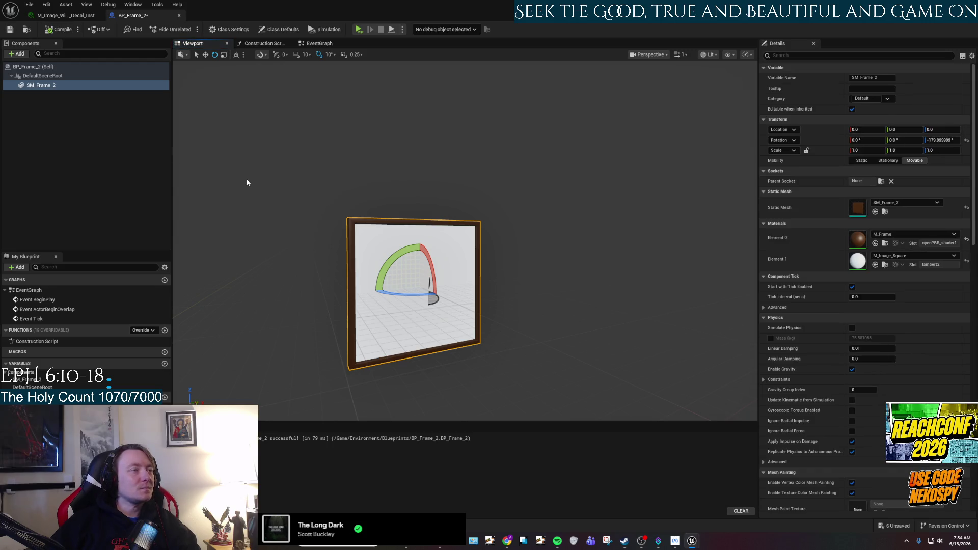
pyautogui.moveTo(458, 254); pyautogui.dragTo(478, 239)
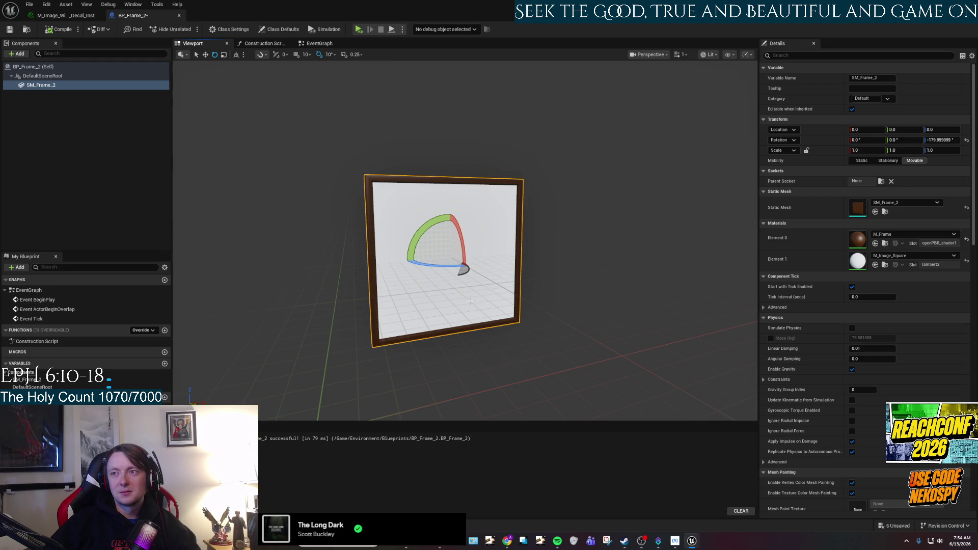
pyautogui.moveTo(469, 301); pyautogui.dragTo(479, 311)
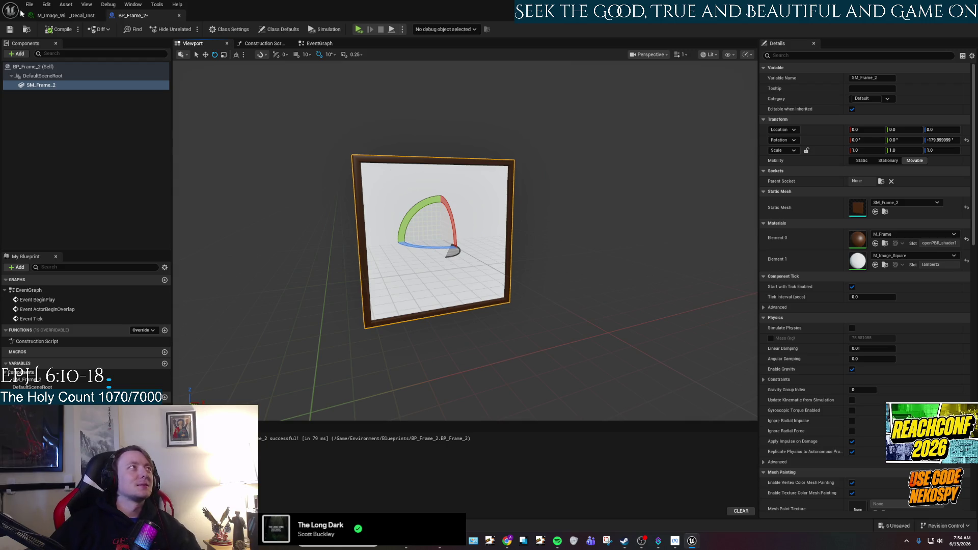
pyautogui.click(49, 16)
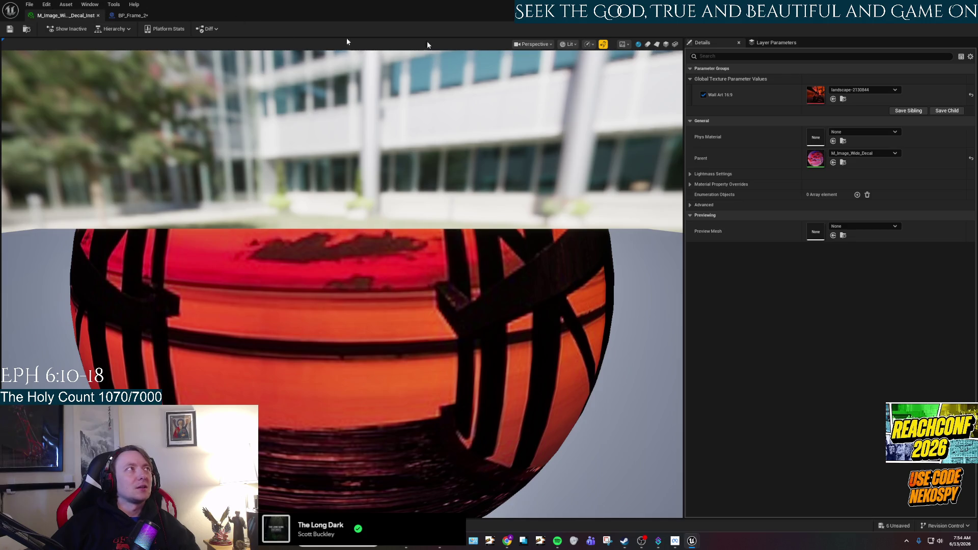
# Start a new Blueprint class in the Blueprints folder, choosing DecalActor as parent via a 'decal' search
pyautogui.hotkey('alt', 'Tab')
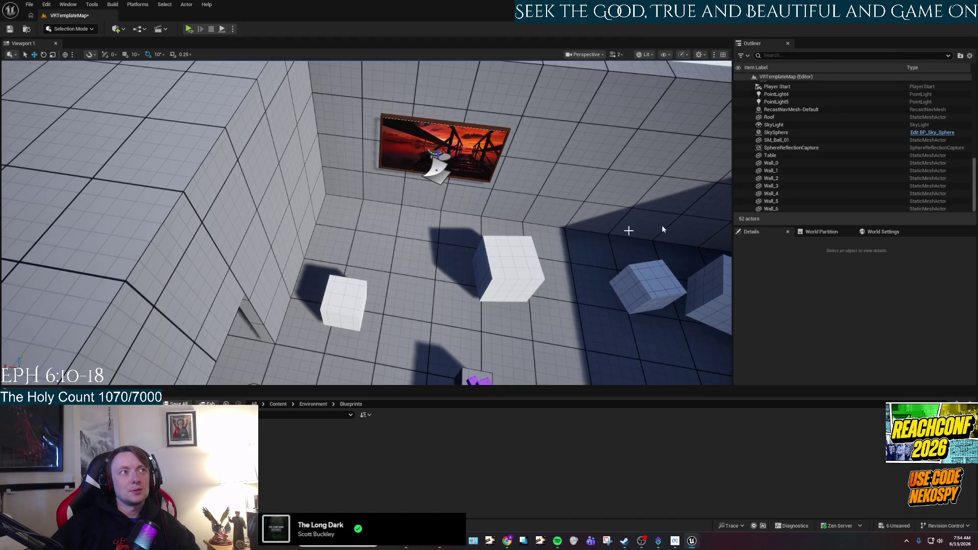
pyautogui.rightClick(235, 452)
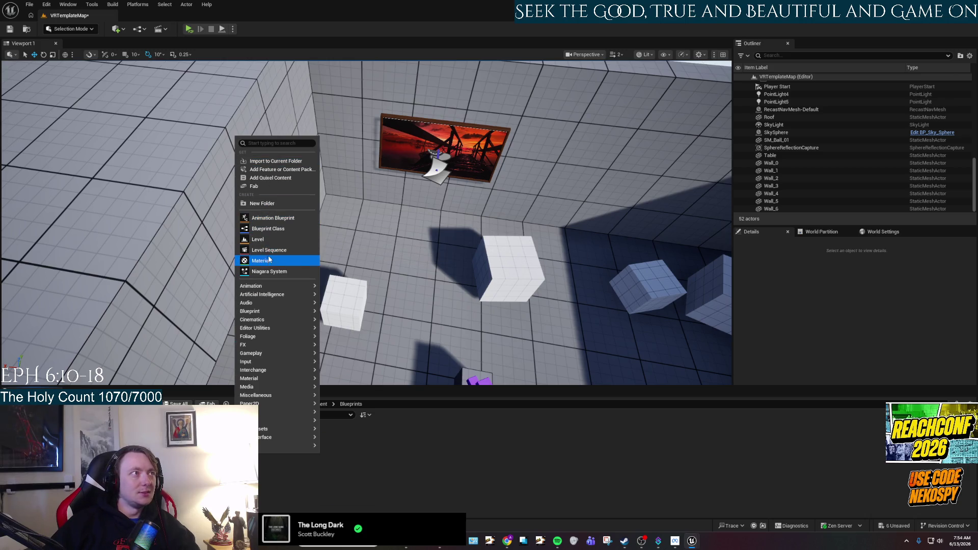
pyautogui.write('decal')
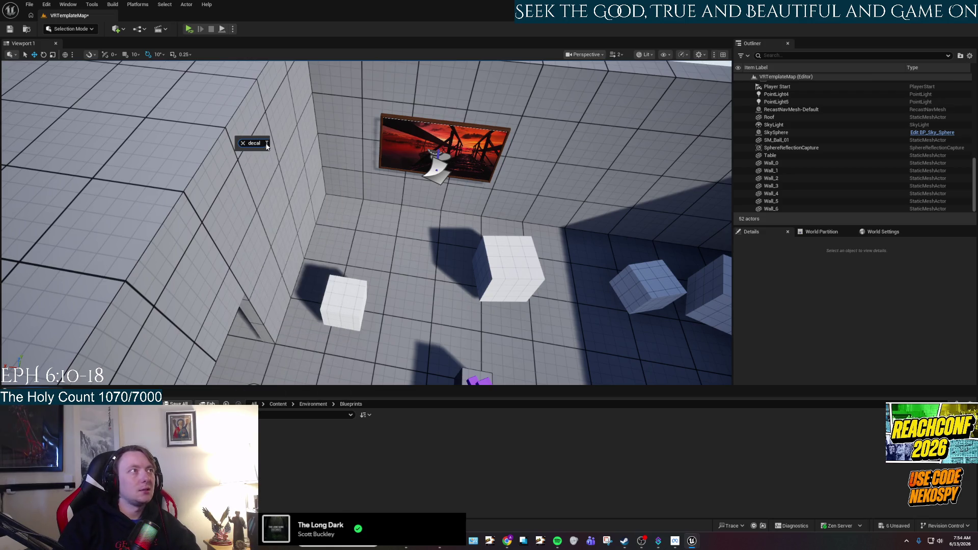
pyautogui.doubleClick(267, 146)
pyautogui.press('BackSpace')
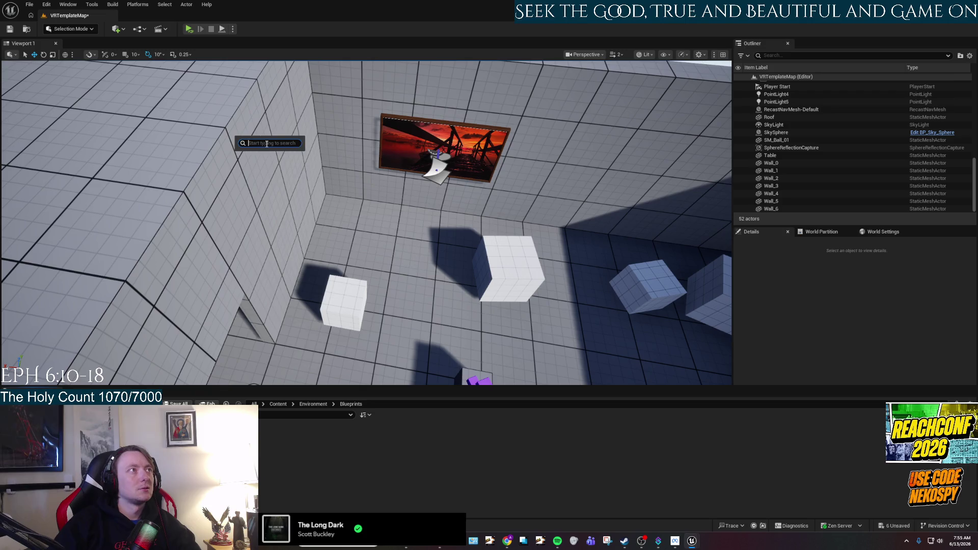
pyautogui.click(267, 229)
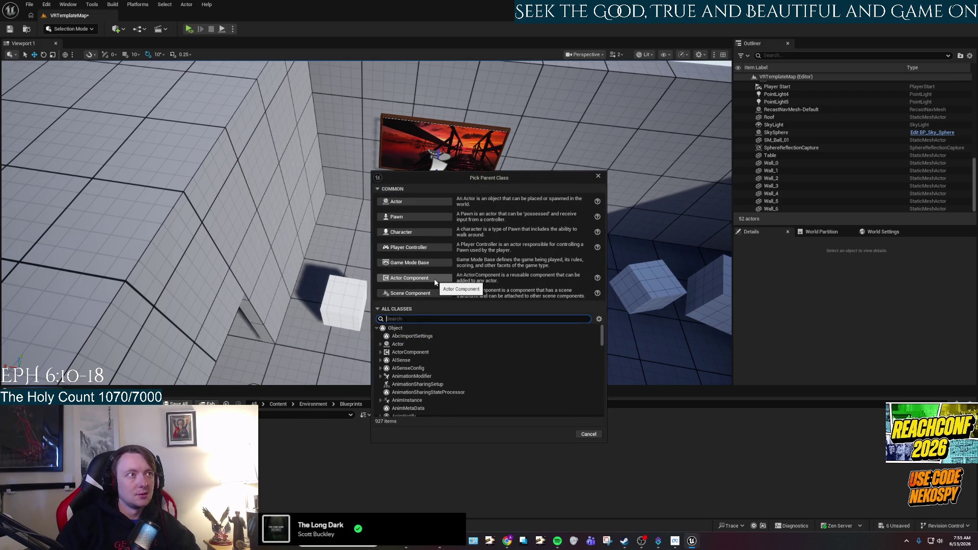
pyautogui.write('decal')
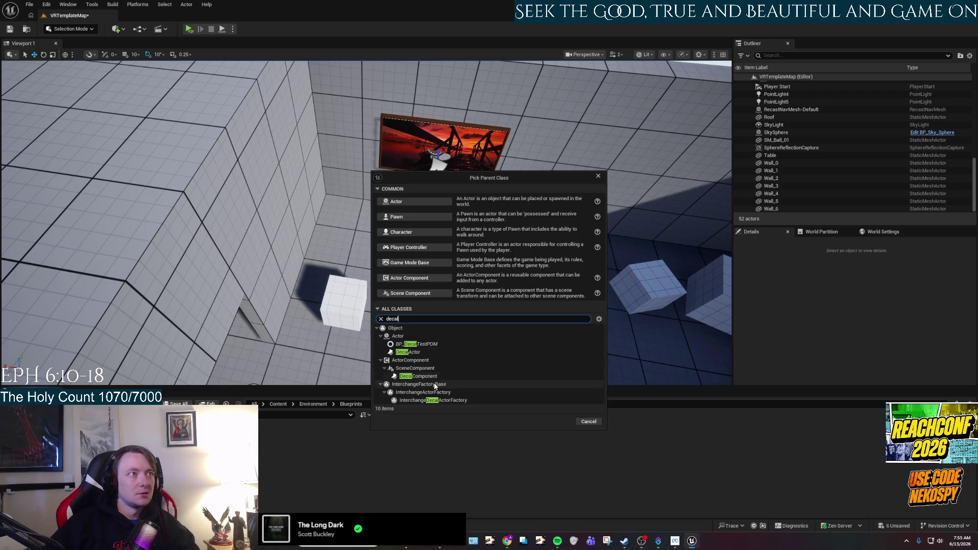
pyautogui.click(430, 351)
pyautogui.click(558, 421)
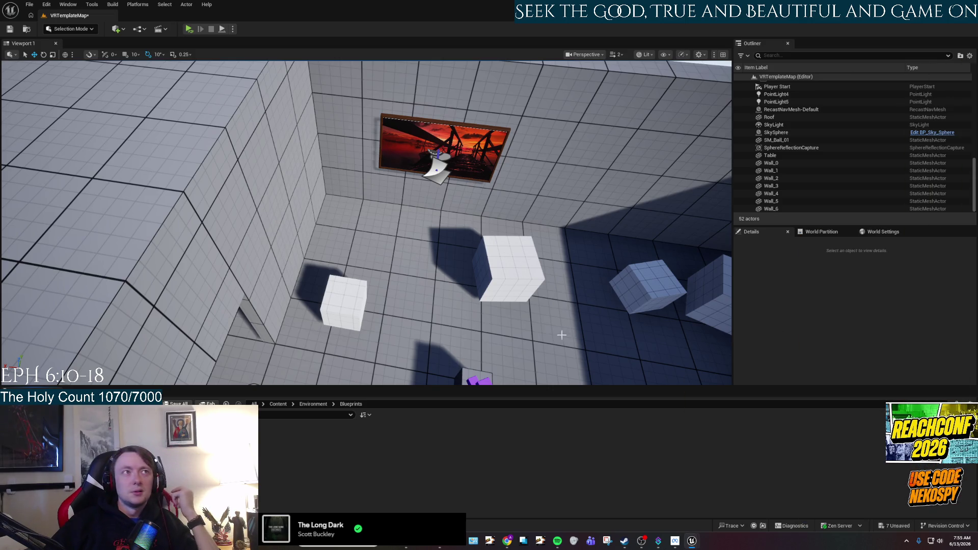
# Place BP_Frame_2 on the wall right of the sunset picture, rotated to Z -180, and focus it
pyautogui.moveTo(146, 457)
pyautogui.mouseDown()
pyautogui.moveTo(533, 203)
pyautogui.moveTo(491, 174)
pyautogui.moveTo(484, 152)
pyautogui.mouseUp()
pyautogui.press('e')
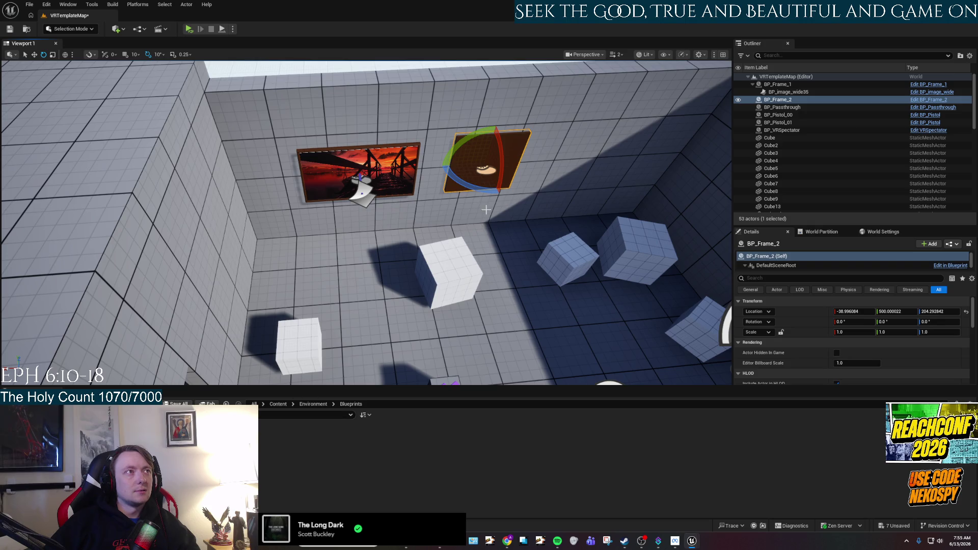
pyautogui.moveTo(476, 191)
pyautogui.mouseDown()
pyautogui.moveTo(509, 193)
pyautogui.moveTo(530, 178)
pyautogui.moveTo(509, 153)
pyautogui.mouseUp()
pyautogui.moveTo(357, 230)
pyautogui.mouseDown()
pyautogui.moveTo(356, 213)
pyautogui.moveTo(331, 193)
pyautogui.mouseUp()
pyautogui.press('f')
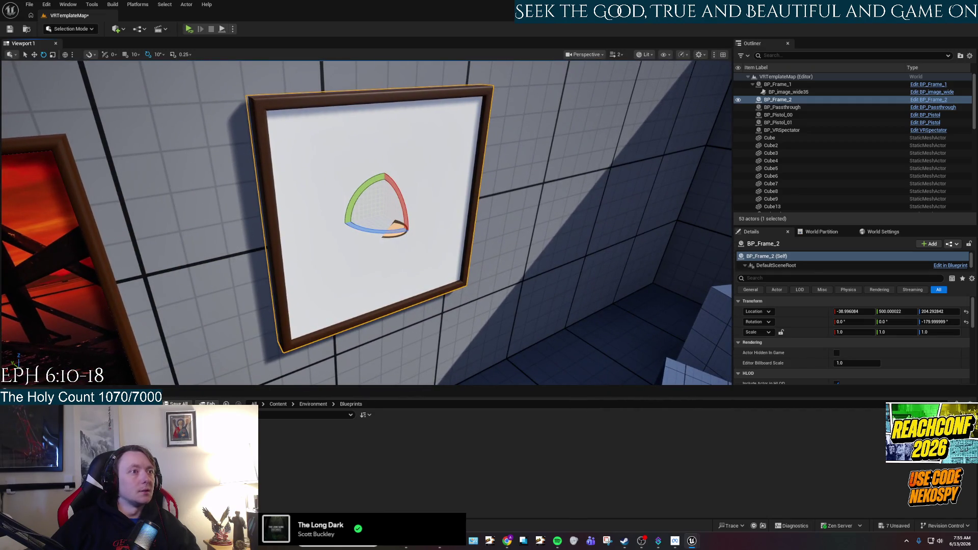
# Switch to the M_Image_Wide_Decal_Inst material instance editor window
pyautogui.moveTo(691, 541)
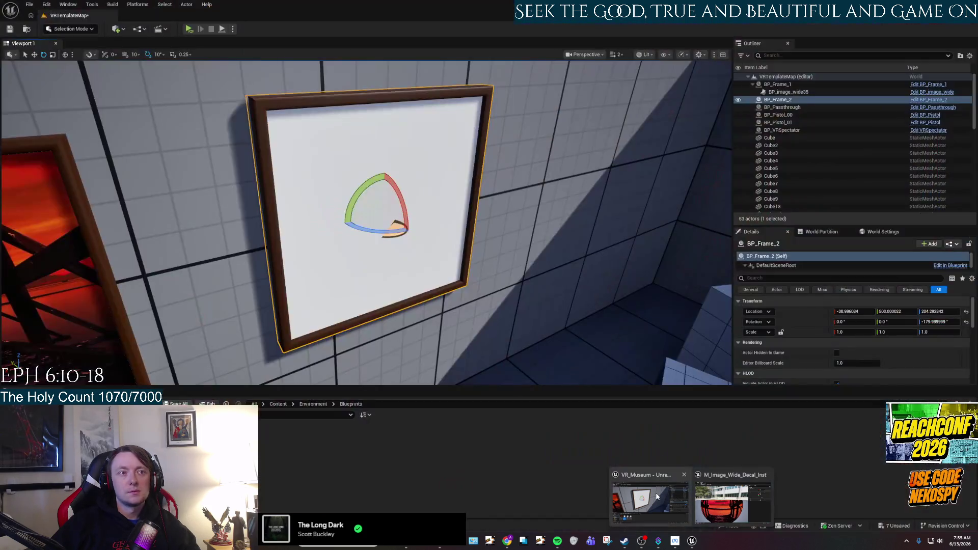
pyautogui.click(656, 497)
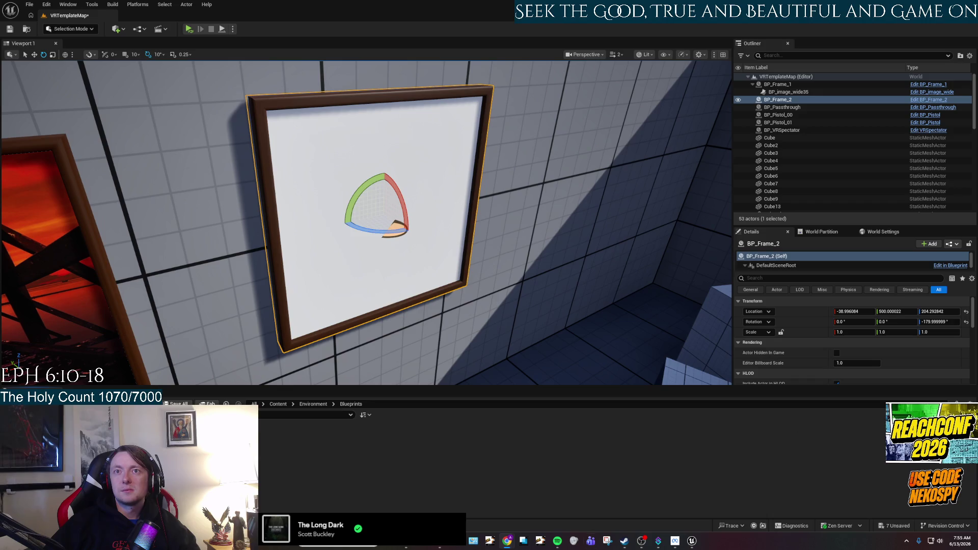
pyautogui.moveTo(507, 541)
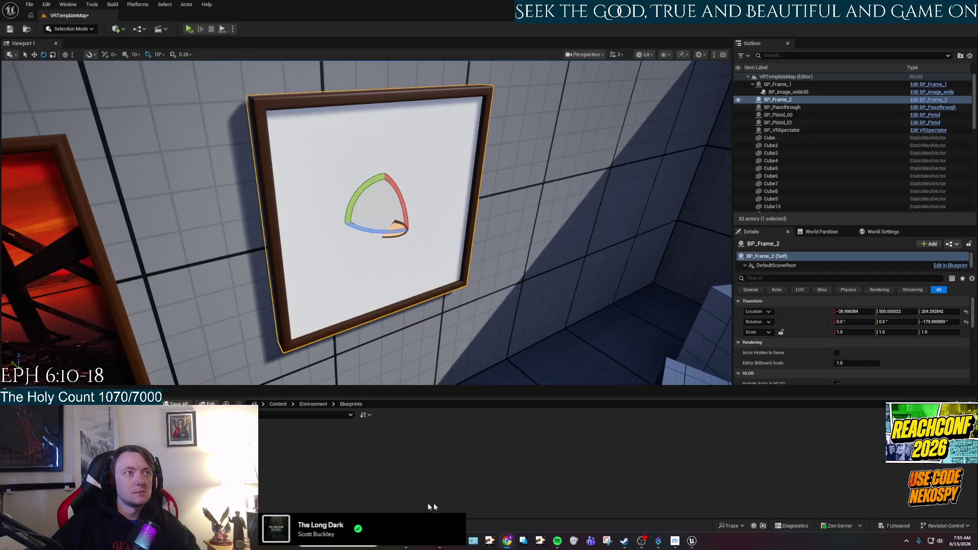
pyautogui.moveTo(692, 541)
pyautogui.click(733, 507)
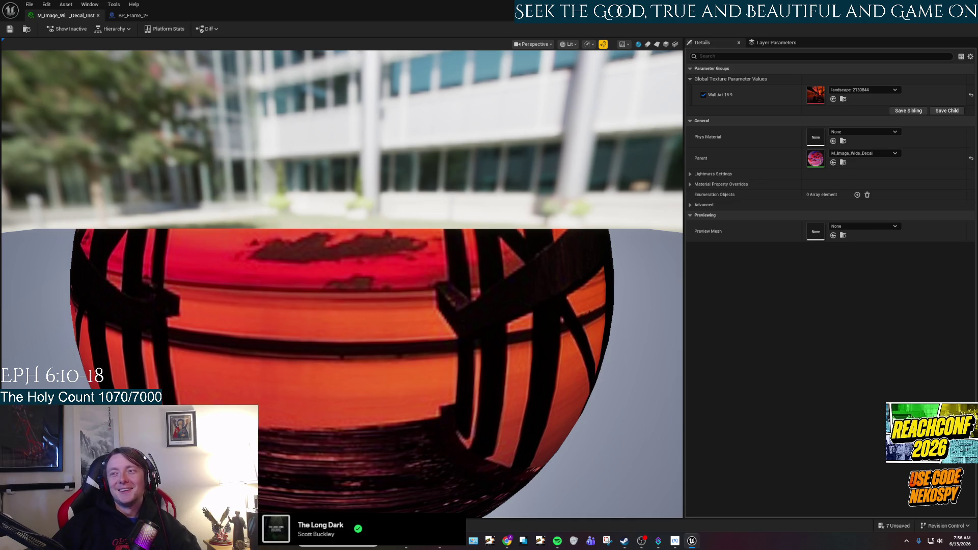
# Add BP_Image_square as a component in BP_Frame_2, undoing an accidental frame mesh move
pyautogui.click(131, 15)
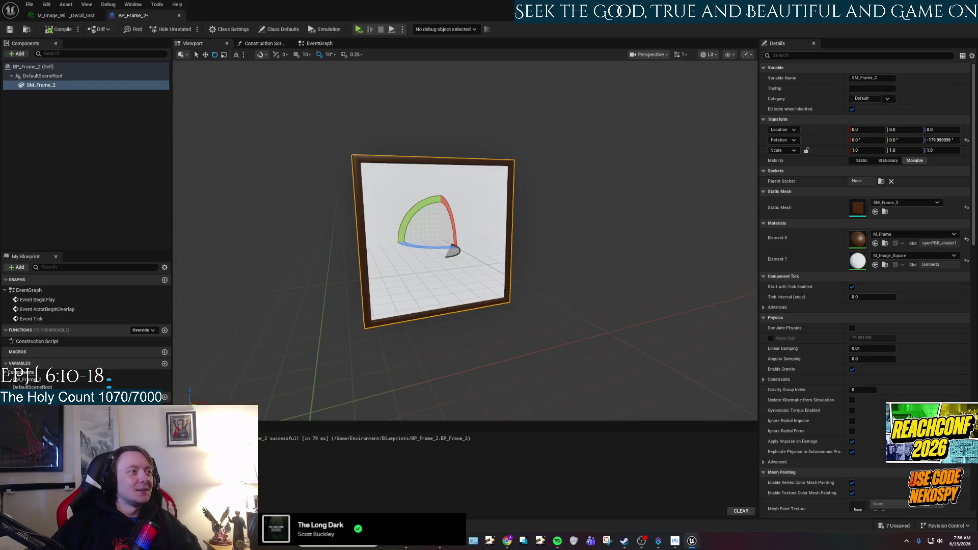
pyautogui.hotkey('ctrl', 'space')
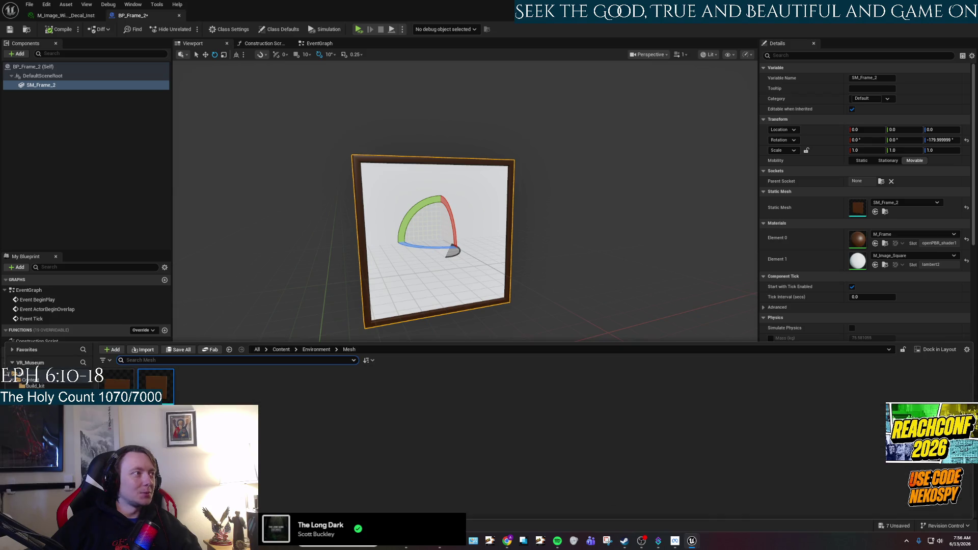
pyautogui.moveTo(234, 386)
pyautogui.mouseDown()
pyautogui.moveTo(192, 363)
pyautogui.moveTo(64, 120)
pyautogui.mouseUp()
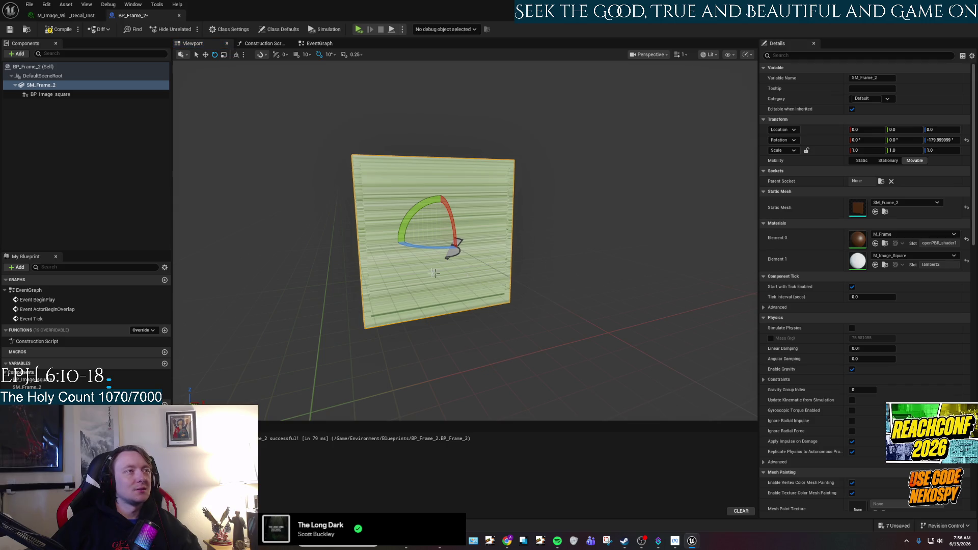
pyautogui.scroll(-3, 433, 250)
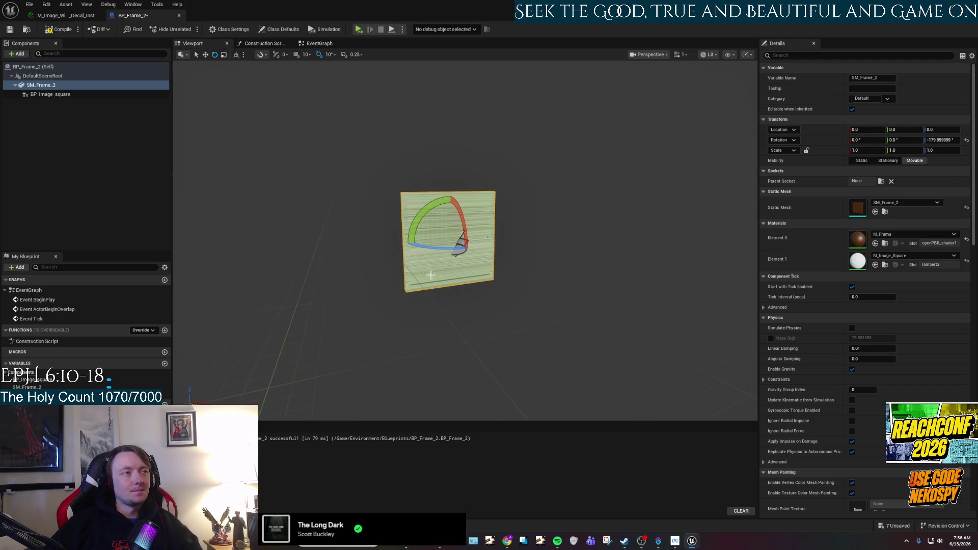
pyautogui.moveTo(442, 336); pyautogui.dragTo(392, 339)
pyautogui.press('w')
pyautogui.moveTo(444, 241); pyautogui.dragTo(458, 251)
pyautogui.hotkey('ctrl', 'z')
# Reparent the square image under DefaultSceneRoot, offset it to Y 94.14 and rotate it to -90° yaw
pyautogui.click(43, 75)
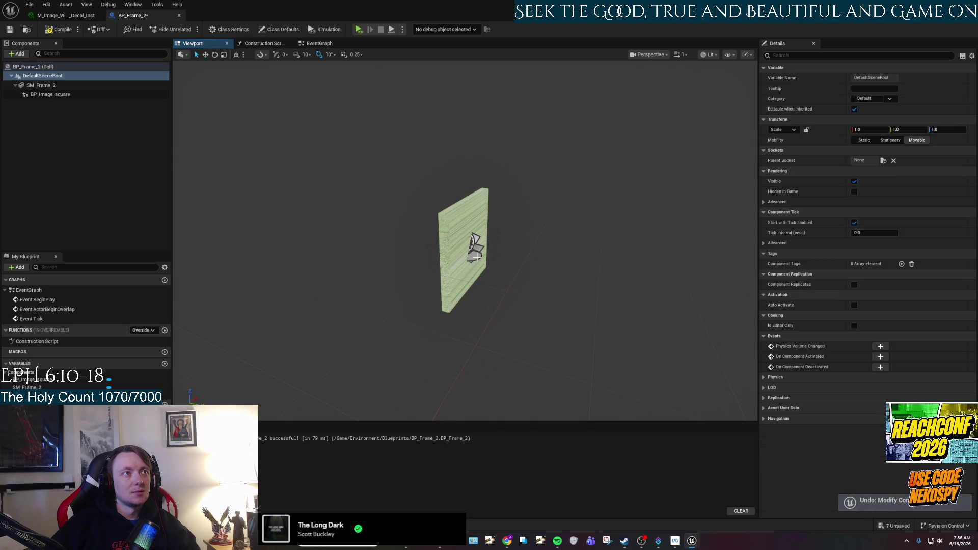
pyautogui.click(41, 85)
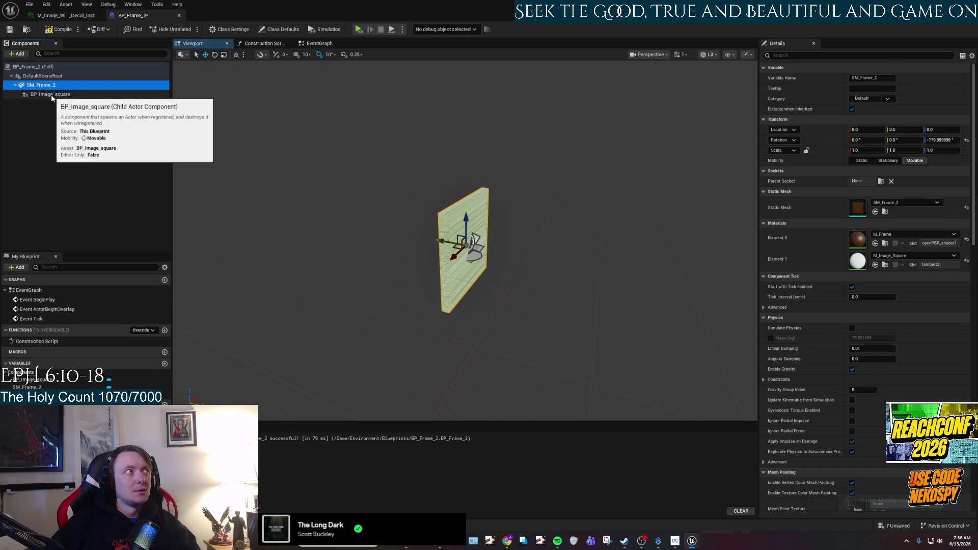
pyautogui.click(48, 94)
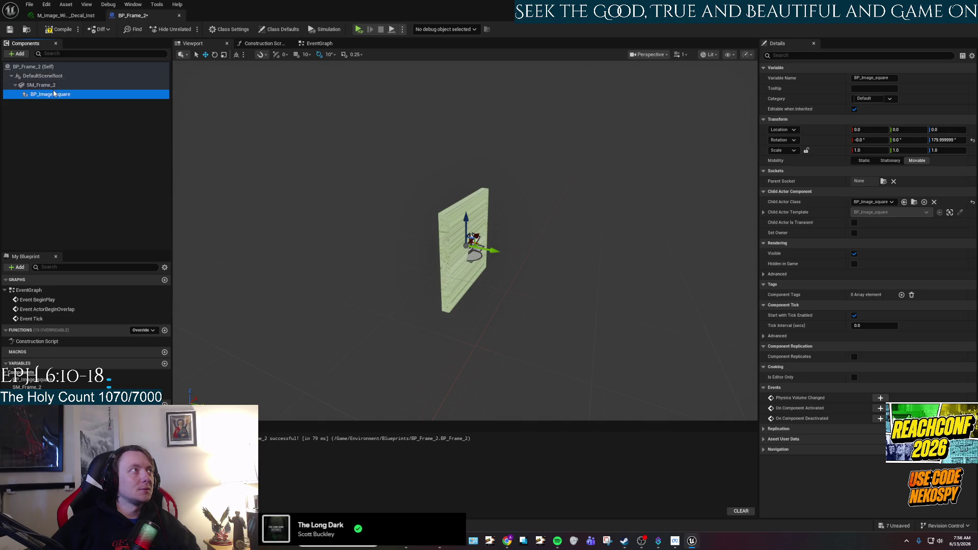
pyautogui.moveTo(55, 99); pyautogui.dragTo(51, 77)
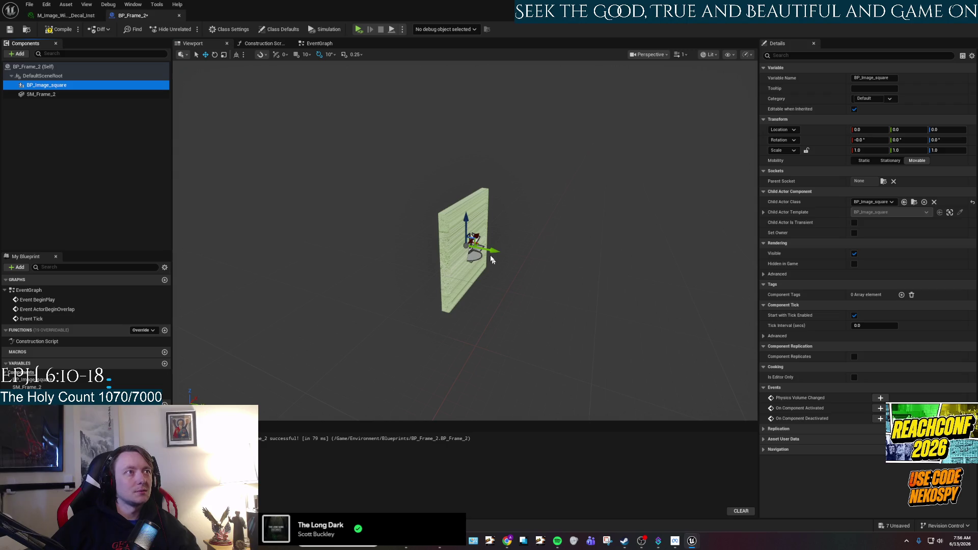
pyautogui.press('F2')
pyautogui.moveTo(479, 252)
pyautogui.mouseDown()
pyautogui.moveTo(592, 287)
pyautogui.moveTo(562, 277)
pyautogui.mouseUp()
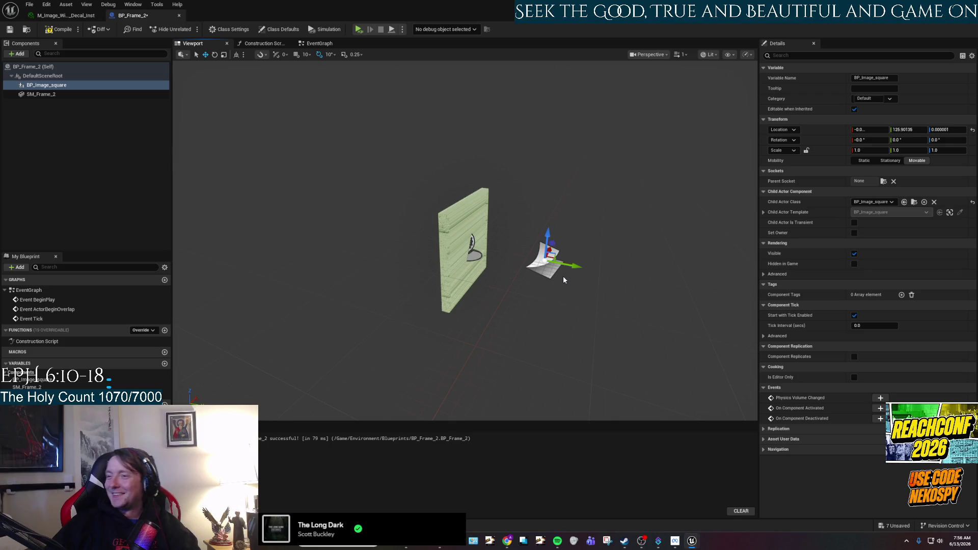
pyautogui.moveTo(521, 275)
pyautogui.mouseDown()
pyautogui.moveTo(713, 280)
pyautogui.moveTo(520, 275)
pyautogui.moveTo(489, 284)
pyautogui.mouseUp()
pyautogui.press('e')
pyautogui.moveTo(502, 250)
pyautogui.mouseDown()
pyautogui.moveTo(526, 268)
pyautogui.moveTo(493, 263)
pyautogui.moveTo(445, 288)
pyautogui.mouseUp()
pyautogui.press('w')
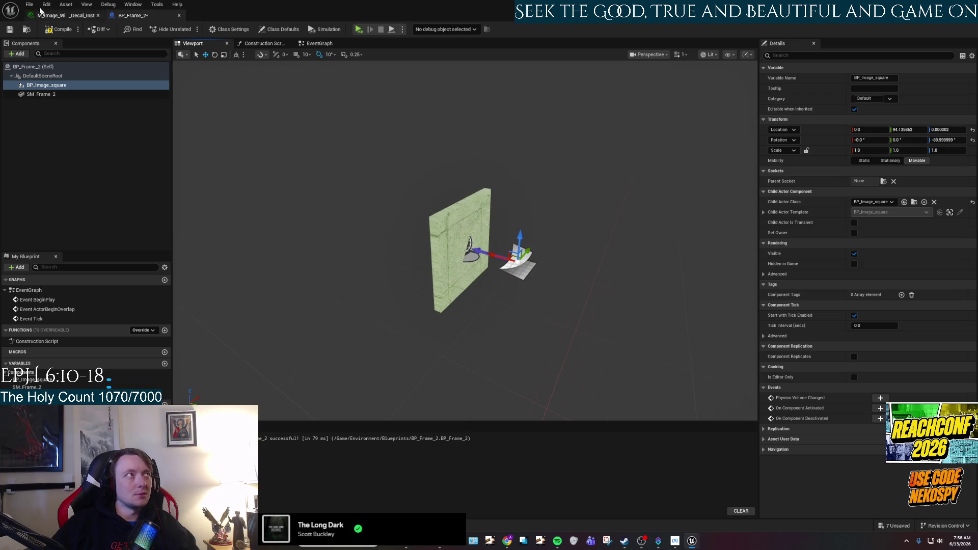
pyautogui.hotkey('ctrl', 'space')
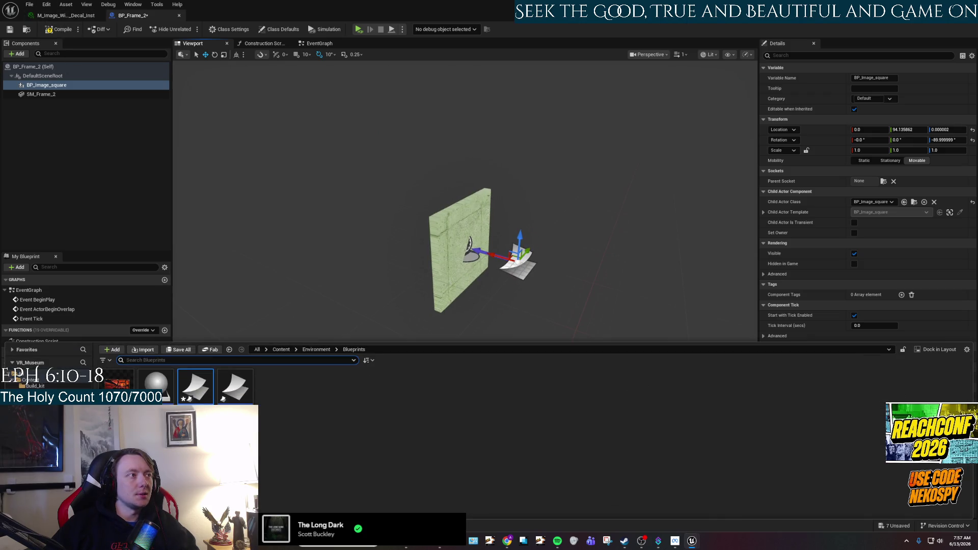
# Open BP_image_square to inspect its 128×256×256 decal, then restore the window to return to the level
pyautogui.doubleClick(202, 398)
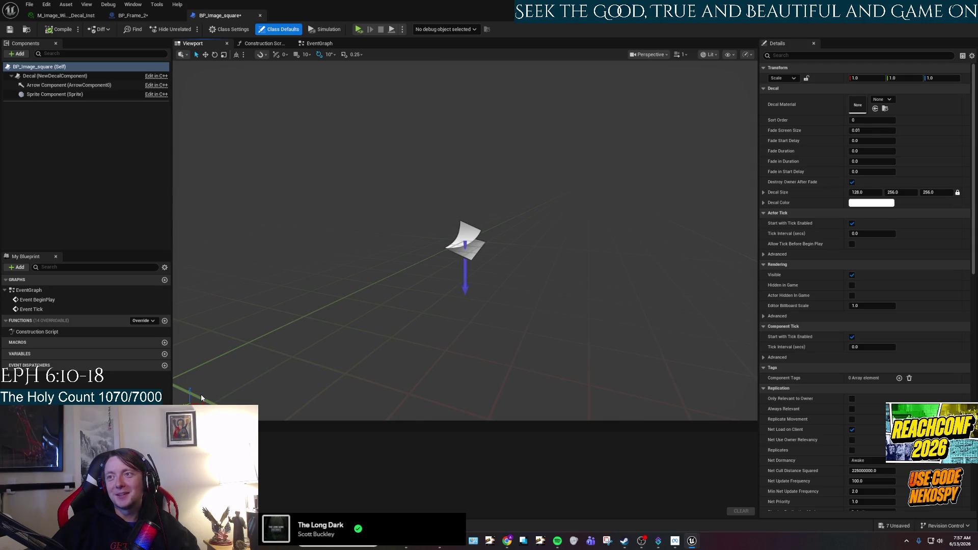
pyautogui.moveTo(433, 250); pyautogui.dragTo(445, 278)
pyautogui.scroll(3, 444, 278)
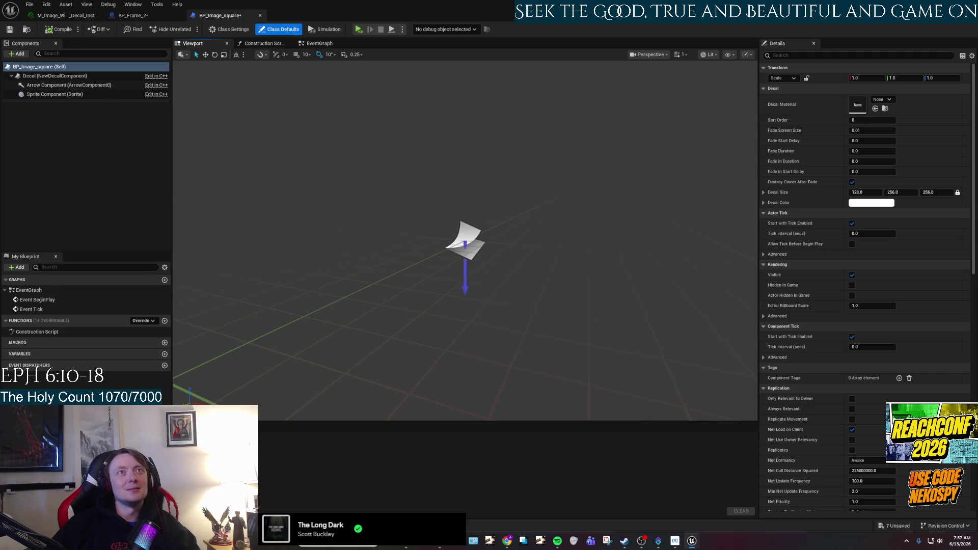
pyautogui.press('super+Down')
pyautogui.press('super+Down')
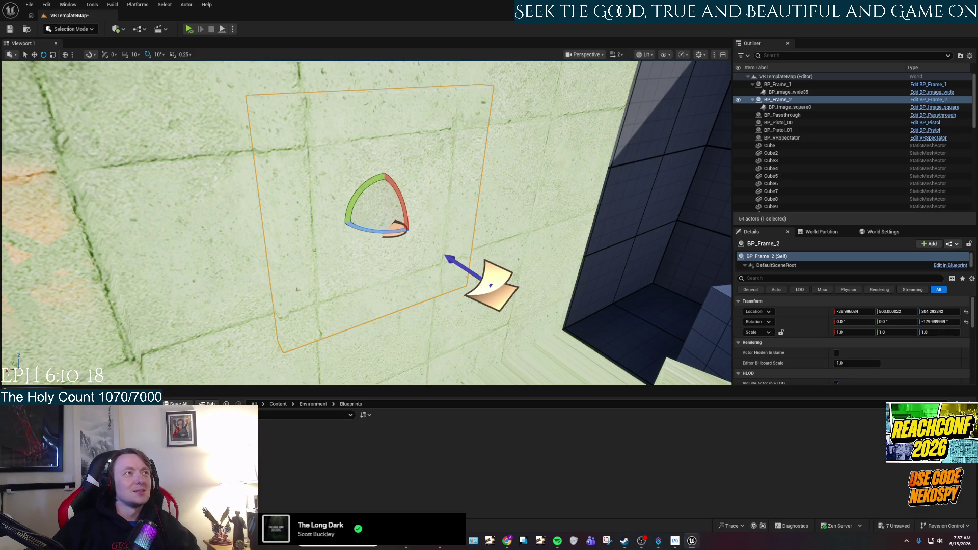
# Create a material instance from the decal material in the Materials folder
pyautogui.scroll(-5, 497, 206)
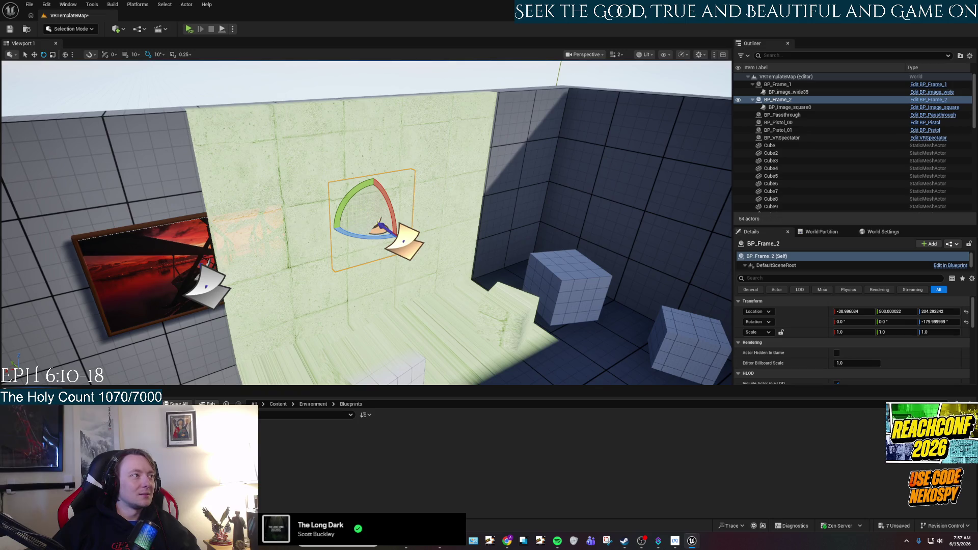
pyautogui.hotkey('alt', 'Left')
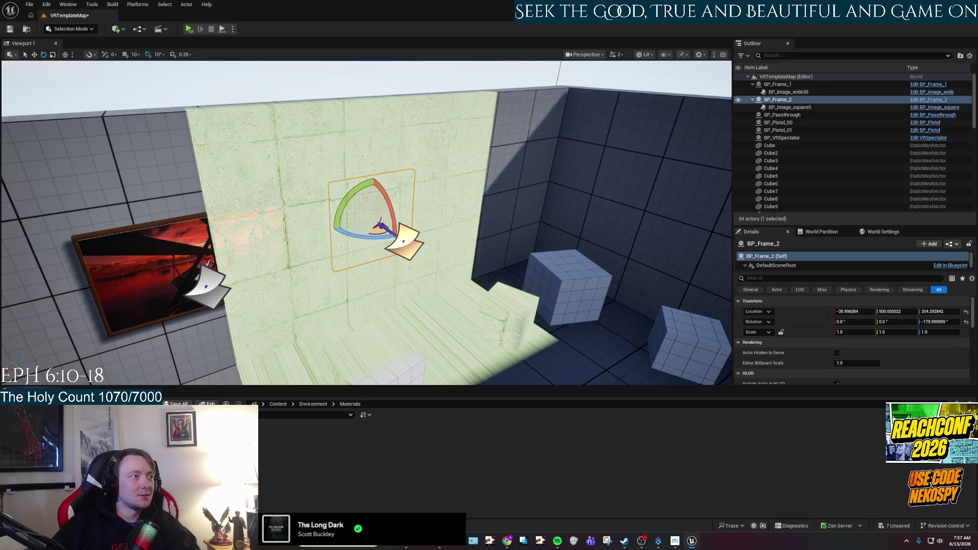
pyautogui.rightClick(201, 448)
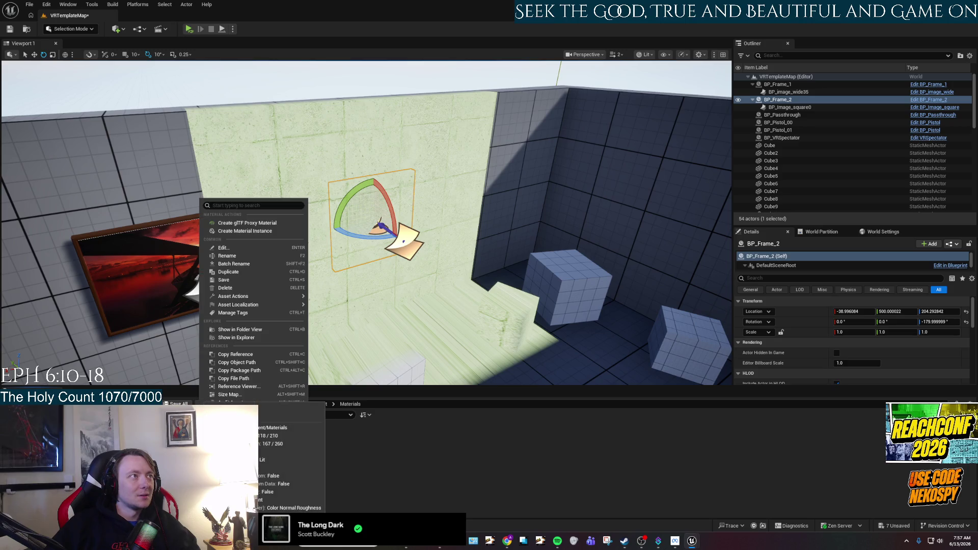
pyautogui.click(259, 231)
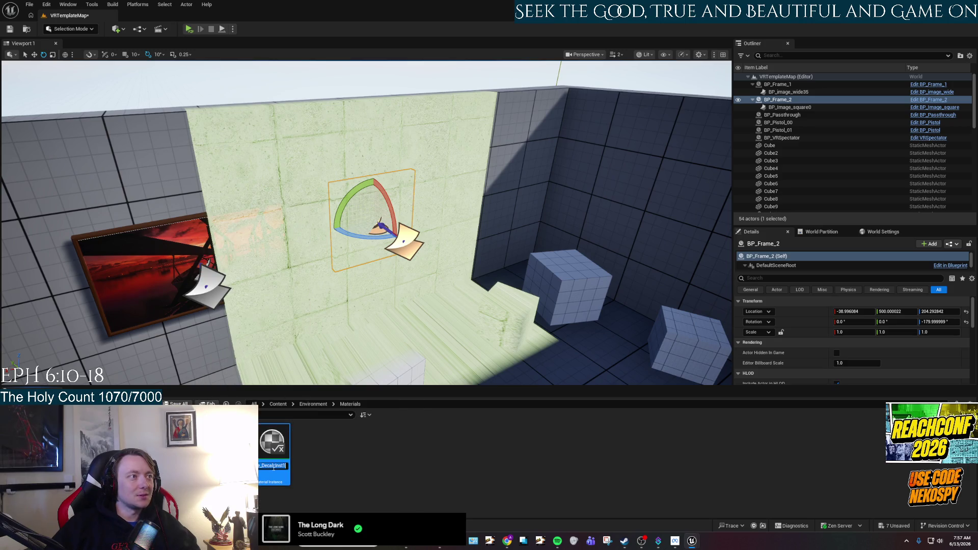
# Rename the new instance, replacing 'Wide' with 'Squre' and dropping the trailing 1
pyautogui.click(283, 467)
pyautogui.press('BackSpace')
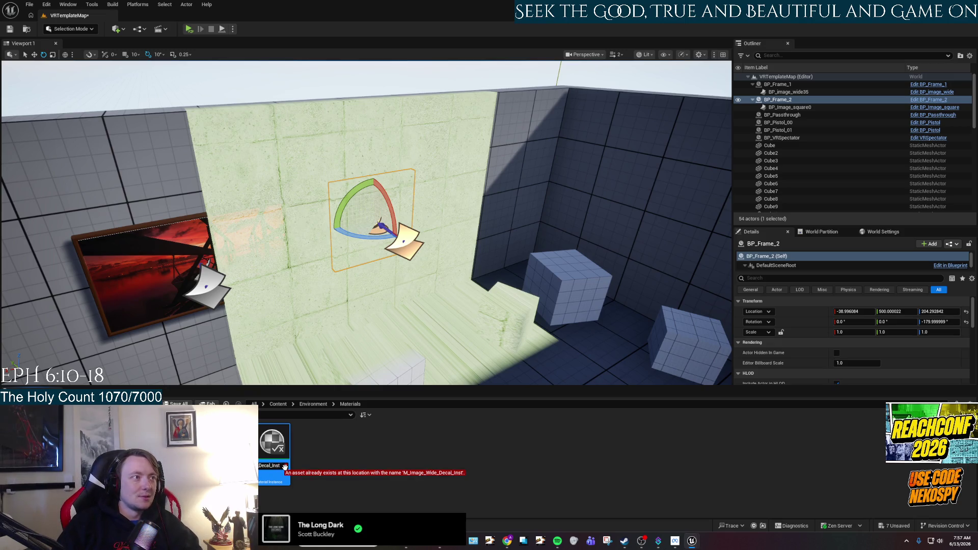
pyautogui.press('Left')
pyautogui.press('Left')
pyautogui.press('Left')
pyautogui.press('Left')
pyautogui.press('Left')
pyautogui.press('BackSpace')
pyautogui.press('BackSpace')
pyautogui.write('S')
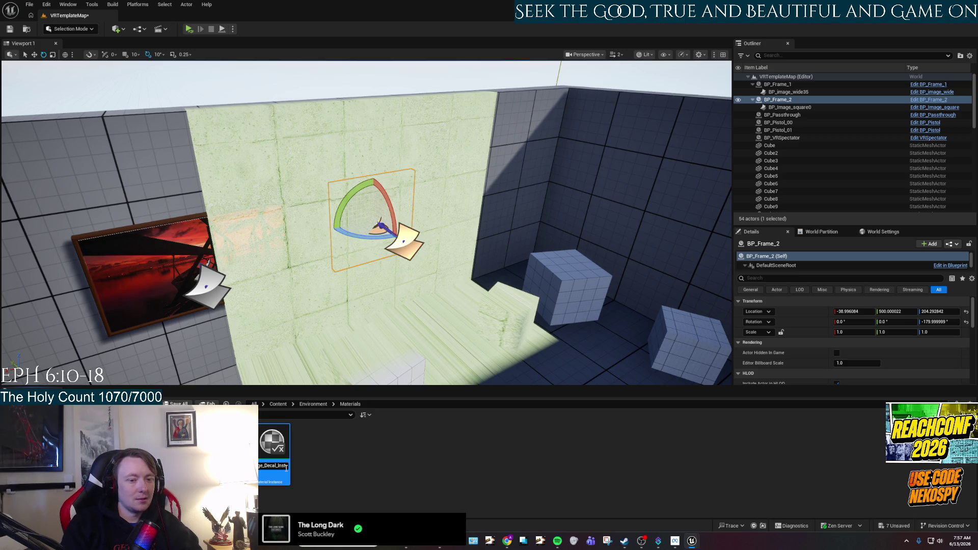
pyautogui.write('qu')
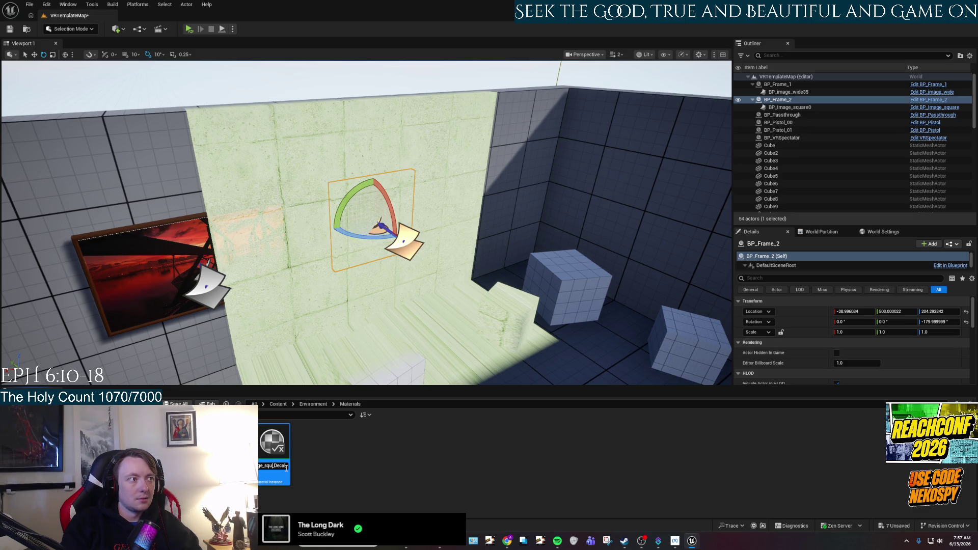
pyautogui.write('re_')
pyautogui.press('Return')
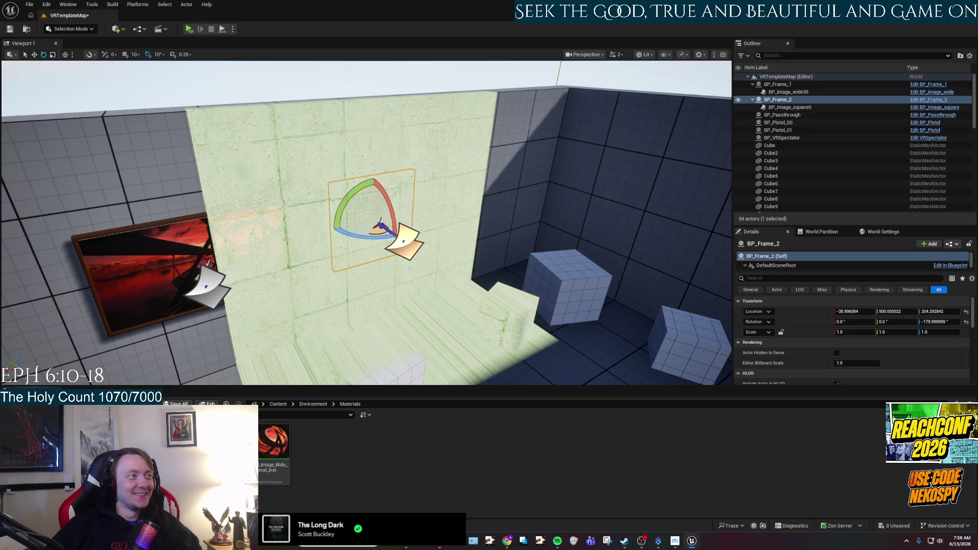
pyautogui.click(203, 448)
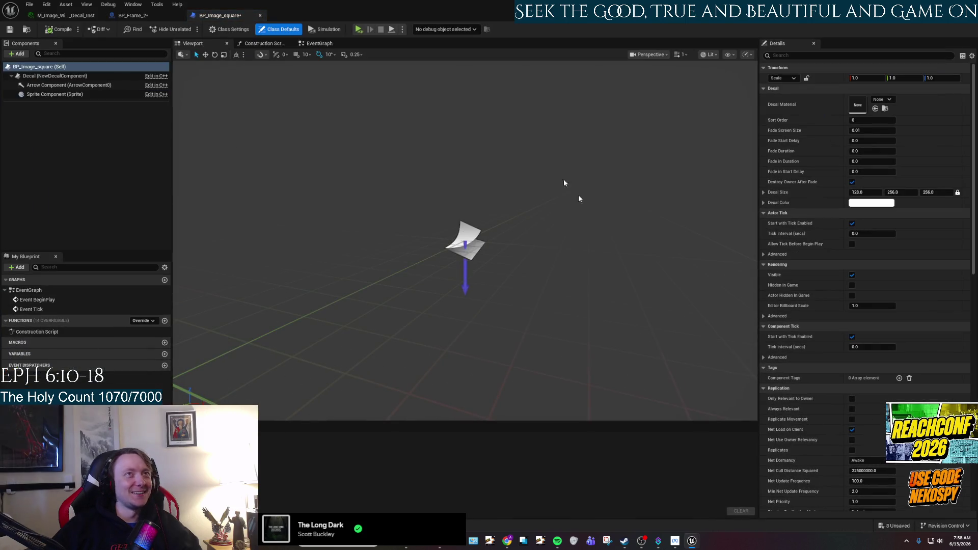
# Set M_Image_square_Decal_Inst as BP_image_square's decal material, then compile and save the blueprint
pyautogui.hotkey('ctrl', 'space')
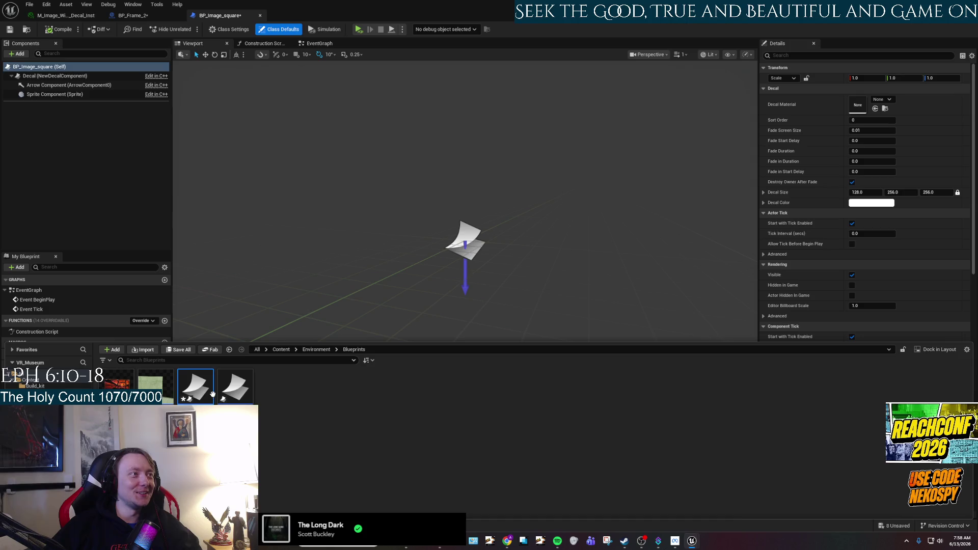
pyautogui.moveTo(196, 387)
pyautogui.mouseDown()
pyautogui.moveTo(893, 110)
pyautogui.moveTo(857, 105)
pyautogui.mouseUp()
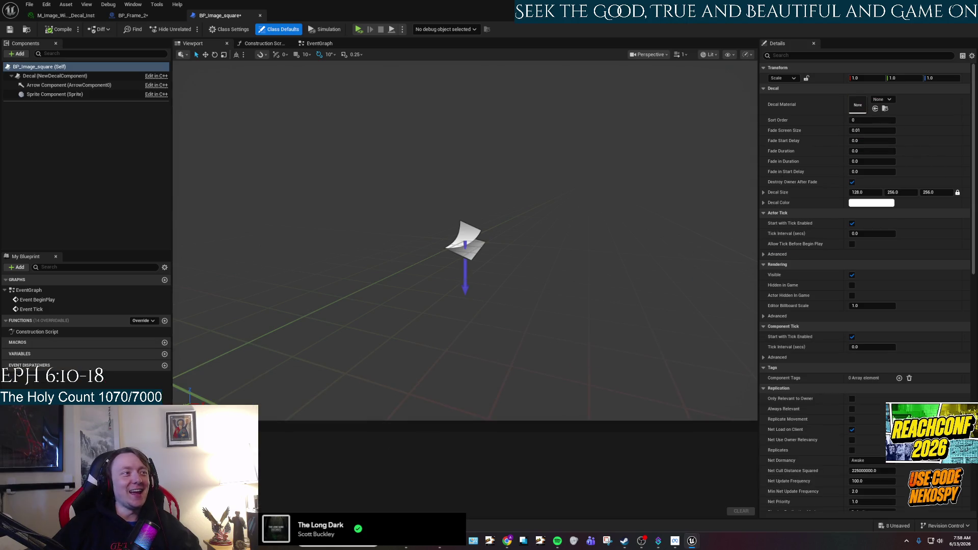
pyautogui.hotkey('ctrl', 'space')
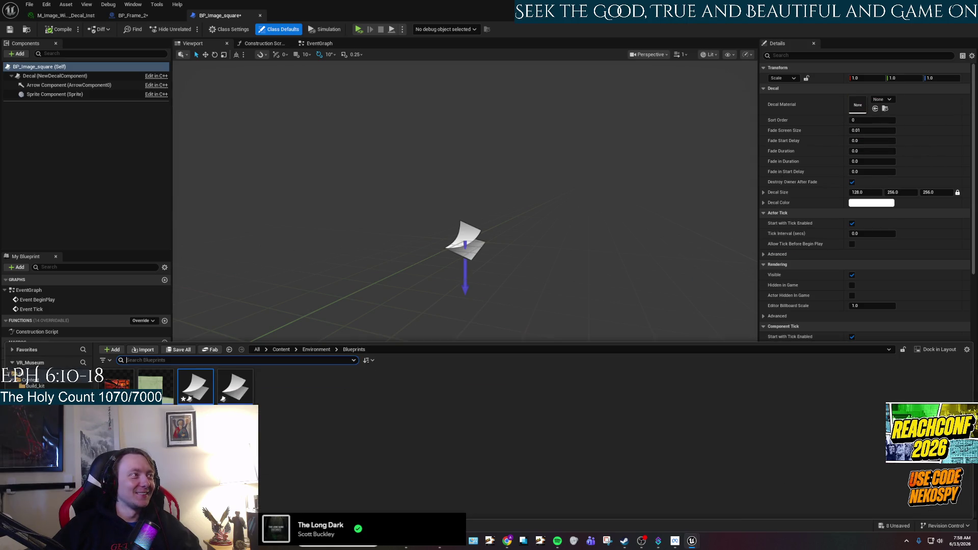
pyautogui.hotkey('alt', 'Left')
pyautogui.hotkey('alt', 'Left')
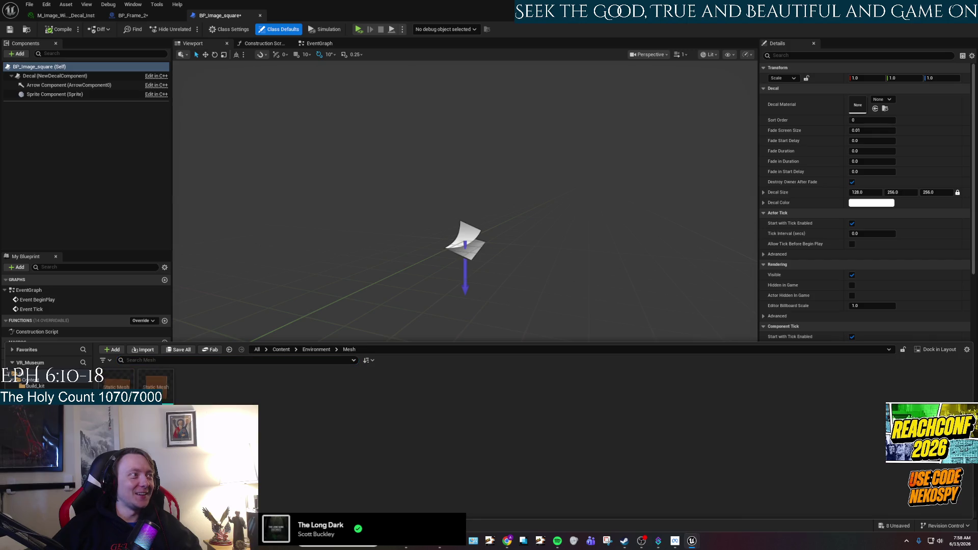
pyautogui.moveTo(194, 390)
pyautogui.mouseDown()
pyautogui.moveTo(285, 402)
pyautogui.moveTo(868, 144)
pyautogui.moveTo(853, 105)
pyautogui.mouseUp()
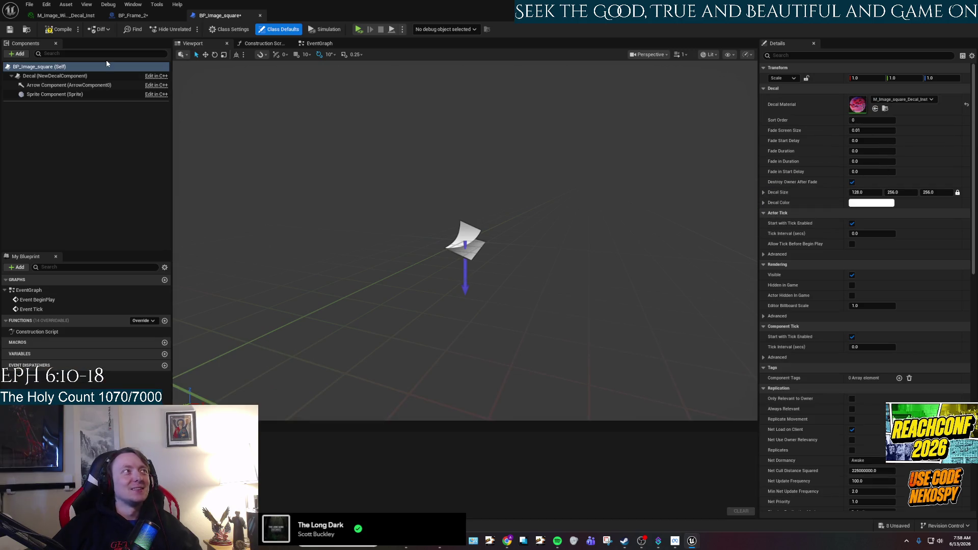
pyautogui.click(58, 29)
pyautogui.click(12, 30)
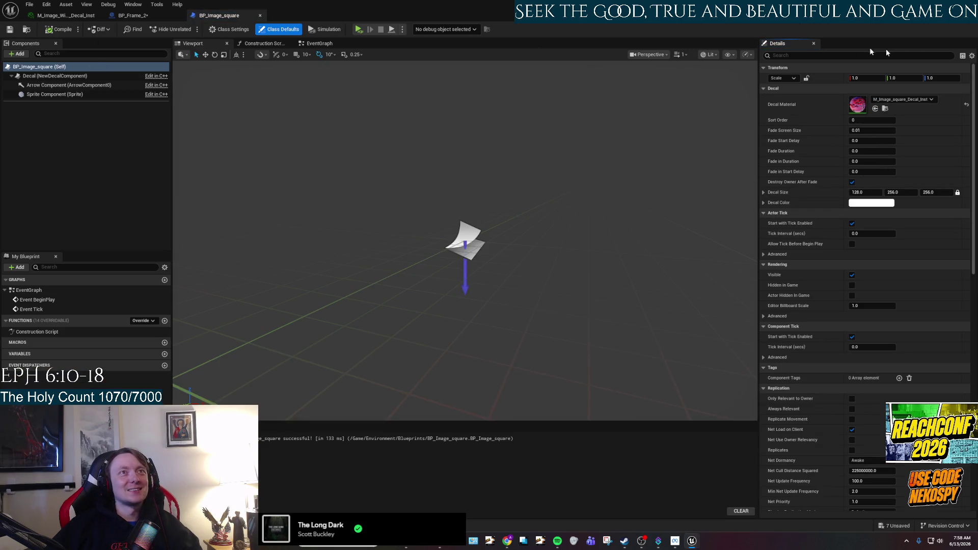
pyautogui.hotkey('alt', 'Tab')
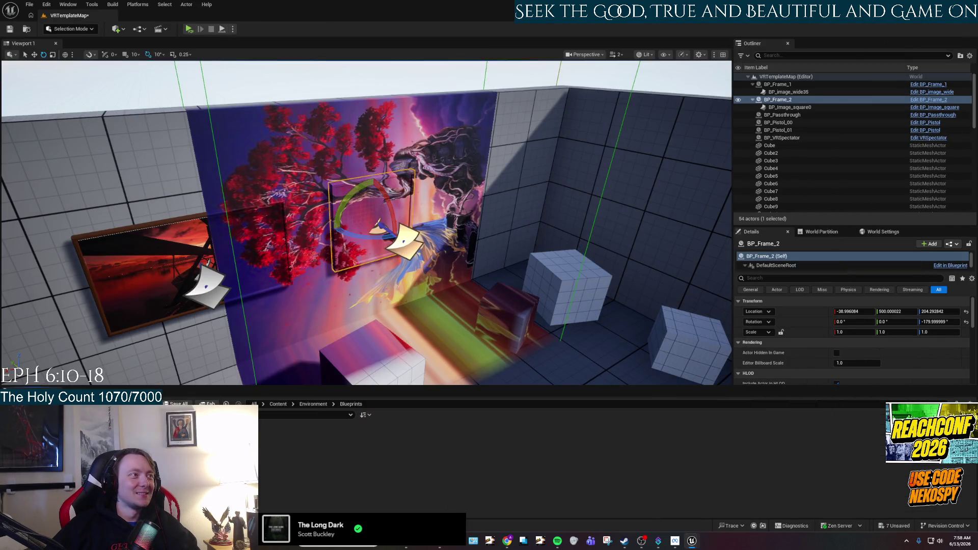
# Bring up the BP_Frame_2 blueprint editor, checking the level view in between
pyautogui.hotkey('ctrl', 'e')
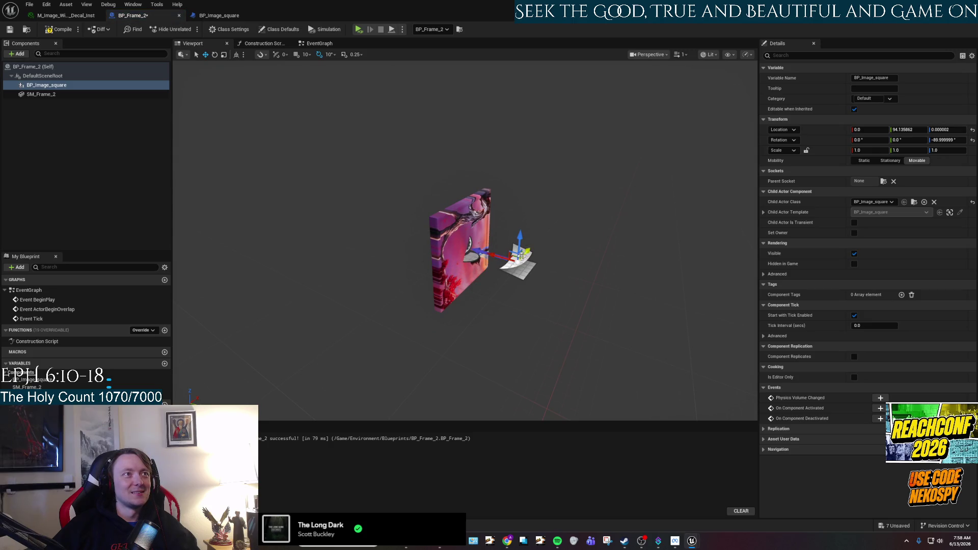
pyautogui.hotkey('alt', 'Tab')
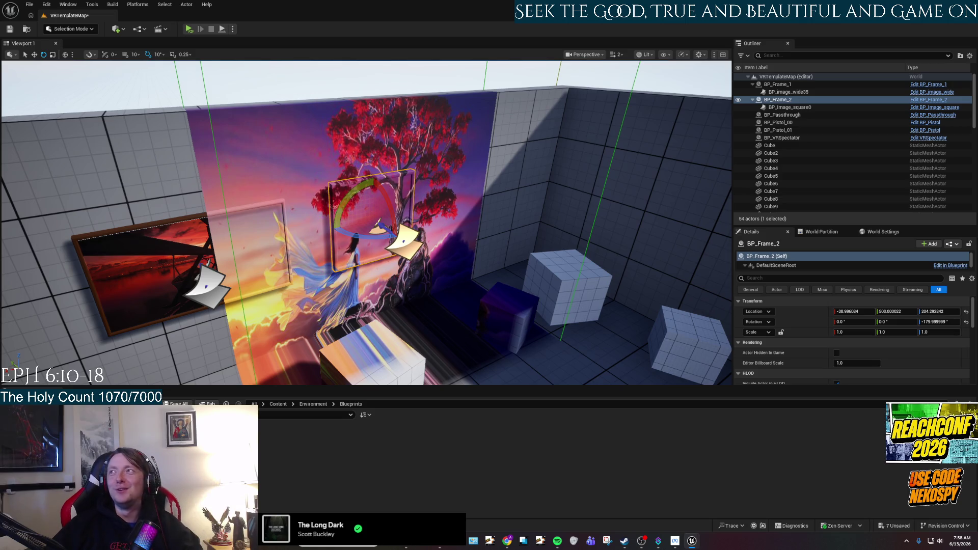
pyautogui.hotkey('ctrl', 'e')
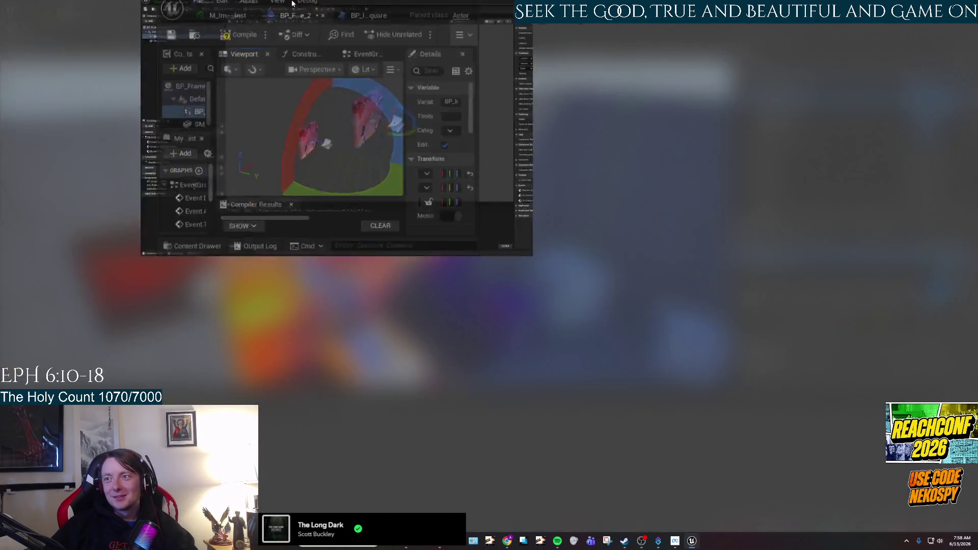